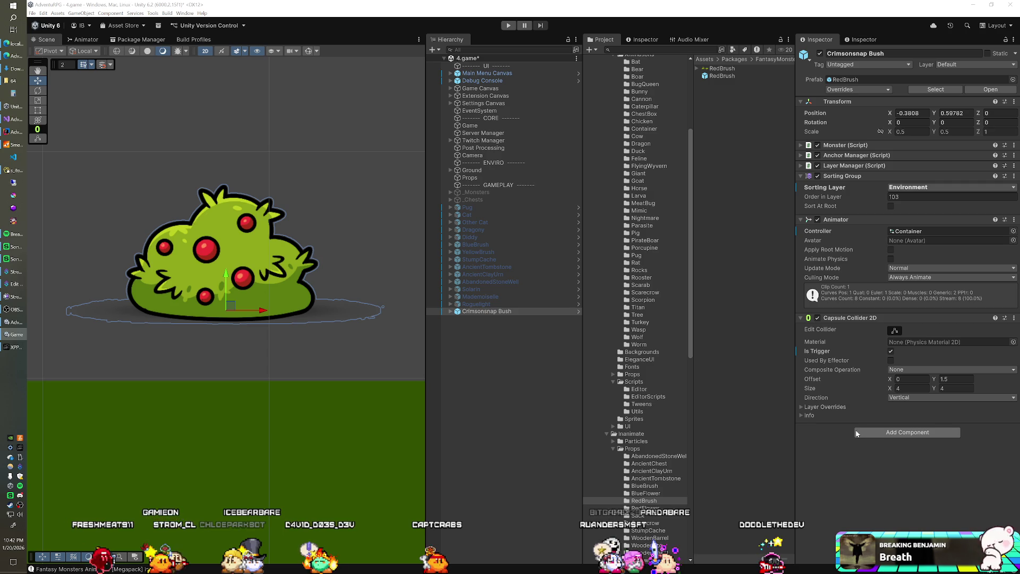
- Search the Add Component list for 'rigid', then dismiss it without adding a component
{"action": "left_click", "coordinate": [876, 432]}
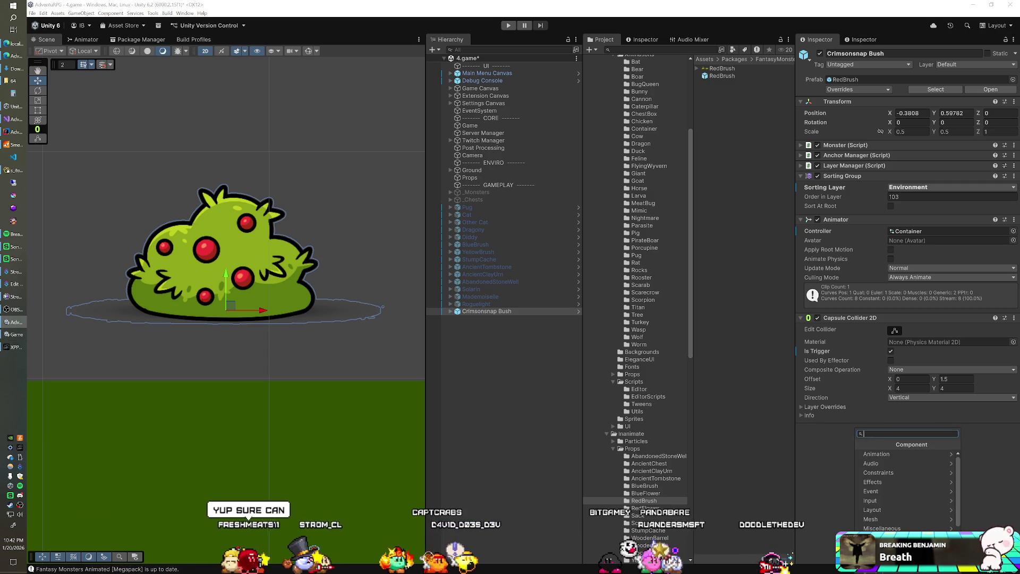
{"action": "type", "text": "rigid"}
{"action": "key", "text": "Escape"}
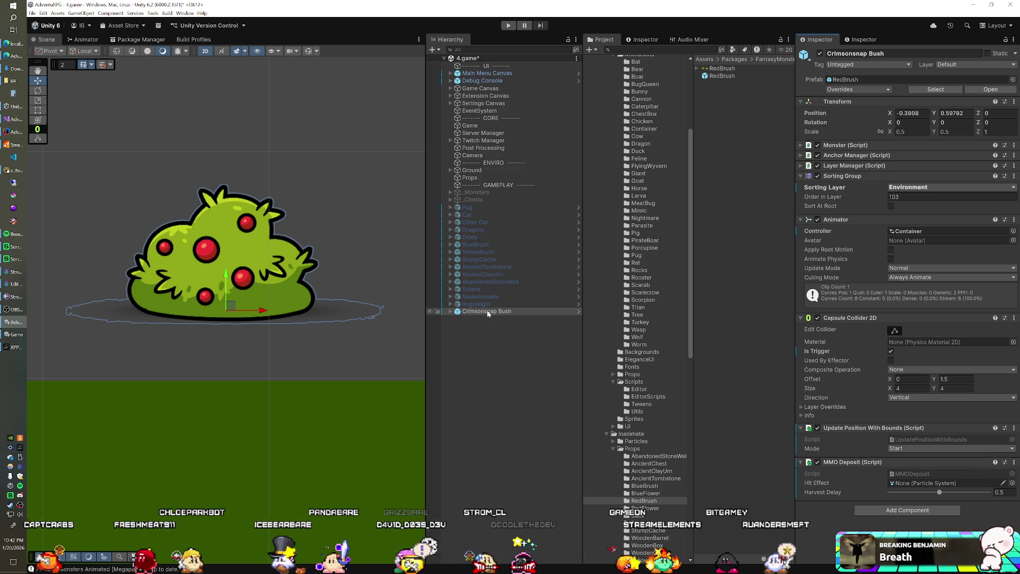
- Select the Crimsonsnap Bush in the Hierarchy after briefly checking the Roguelight object
{"action": "left_click", "coordinate": [487, 310]}
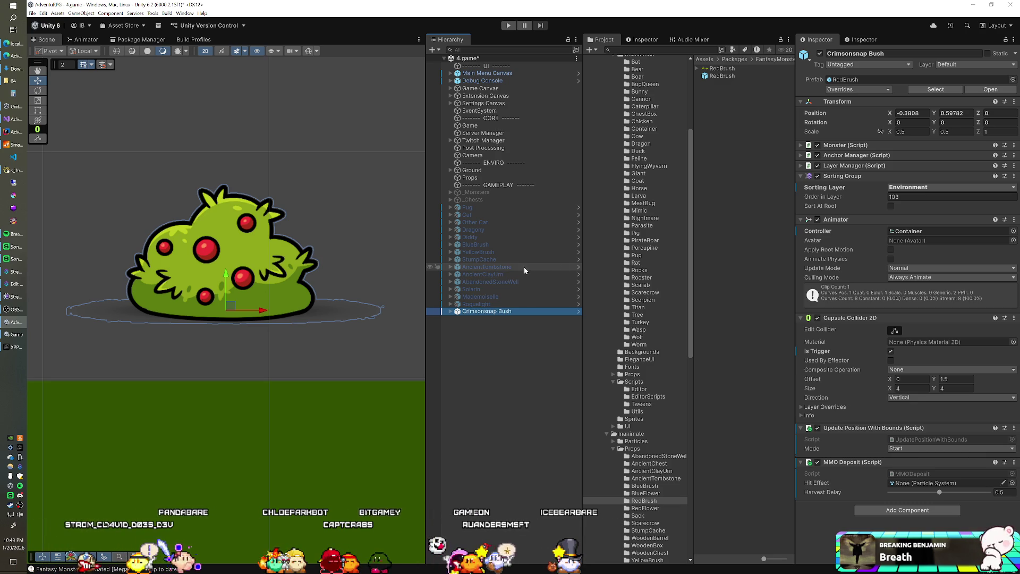
{"action": "left_click", "coordinate": [490, 305]}
{"action": "left_click", "coordinate": [490, 312]}
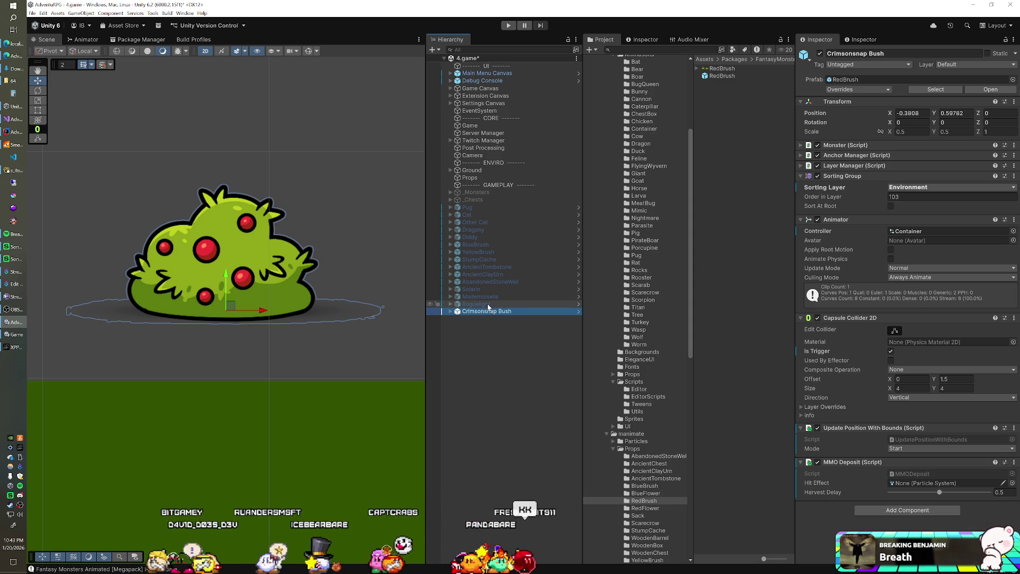
{"action": "left_click", "coordinate": [487, 304]}
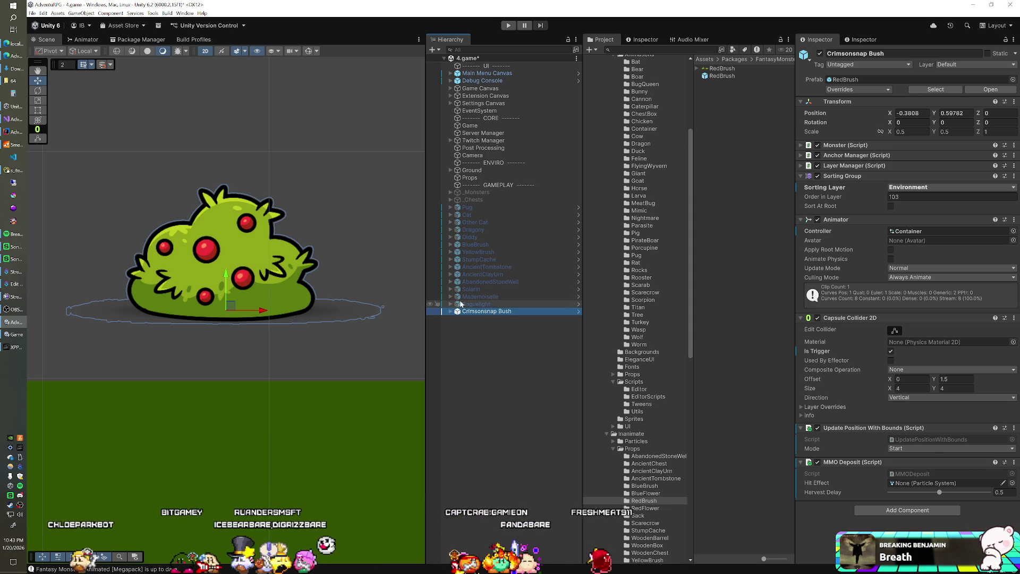
{"action": "left_click", "coordinate": [464, 313]}
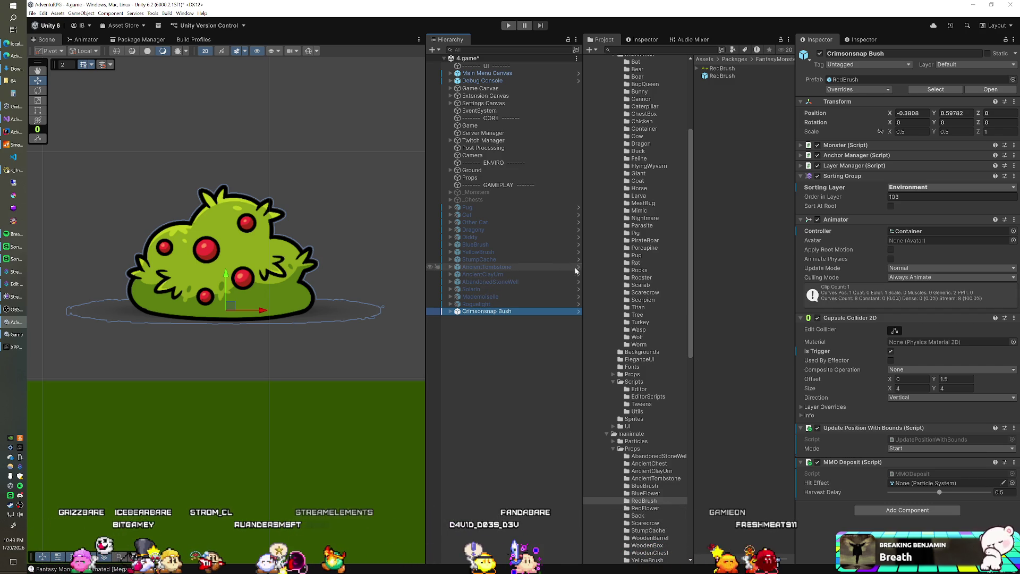
- Set the bush's Position X and Y to 0 and frame it in the Scene view
{"action": "type", "text": "0"}
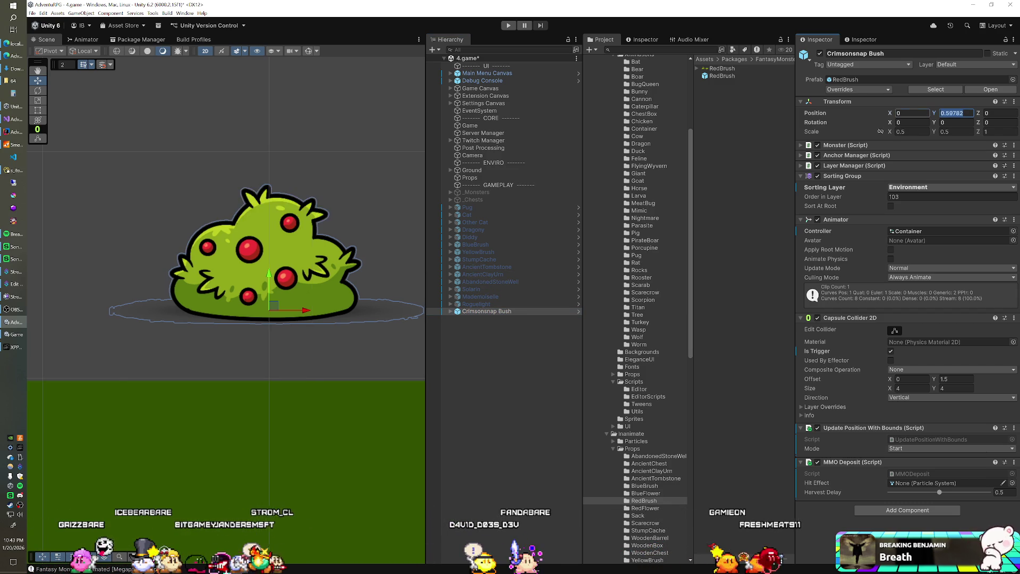
{"action": "key", "text": "Tab"}
{"action": "type", "text": "0"}
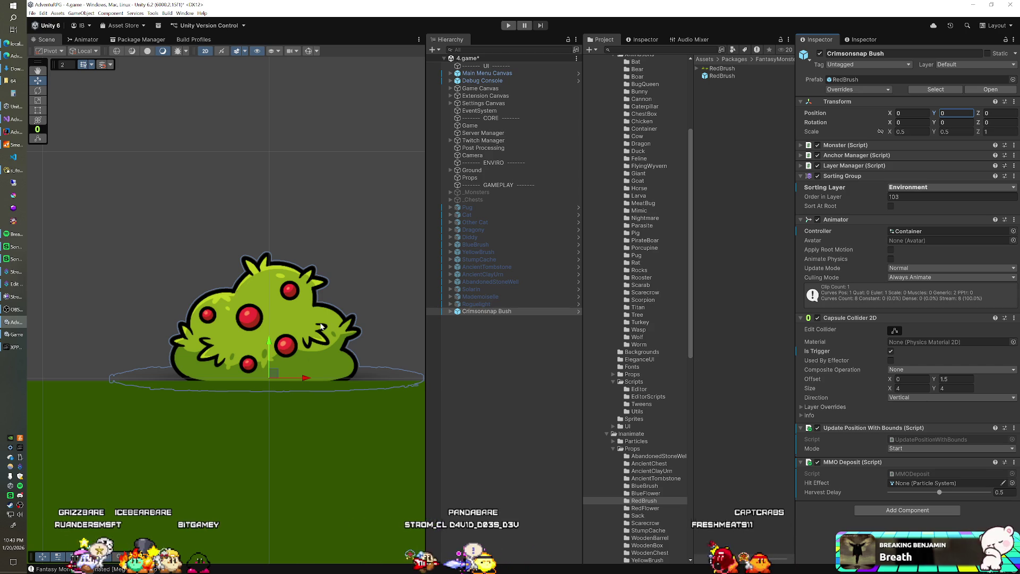
{"action": "double_click", "coordinate": [491, 311]}
{"action": "left_click", "coordinate": [491, 313]}
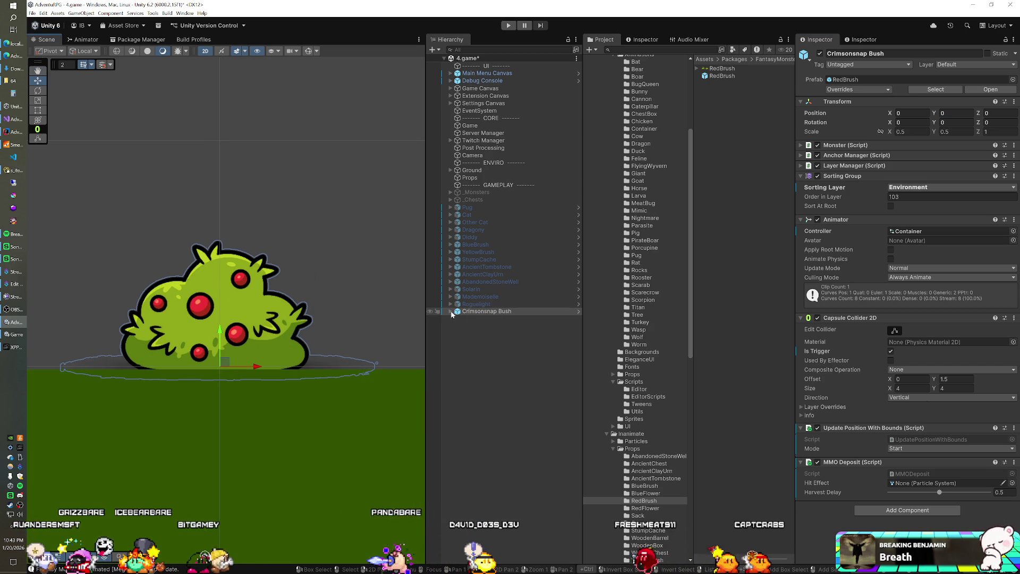
- Deactivate the bush's Shadow child object, then reselect the Crimsonsnap Bush
{"action": "left_click", "coordinate": [450, 311]}
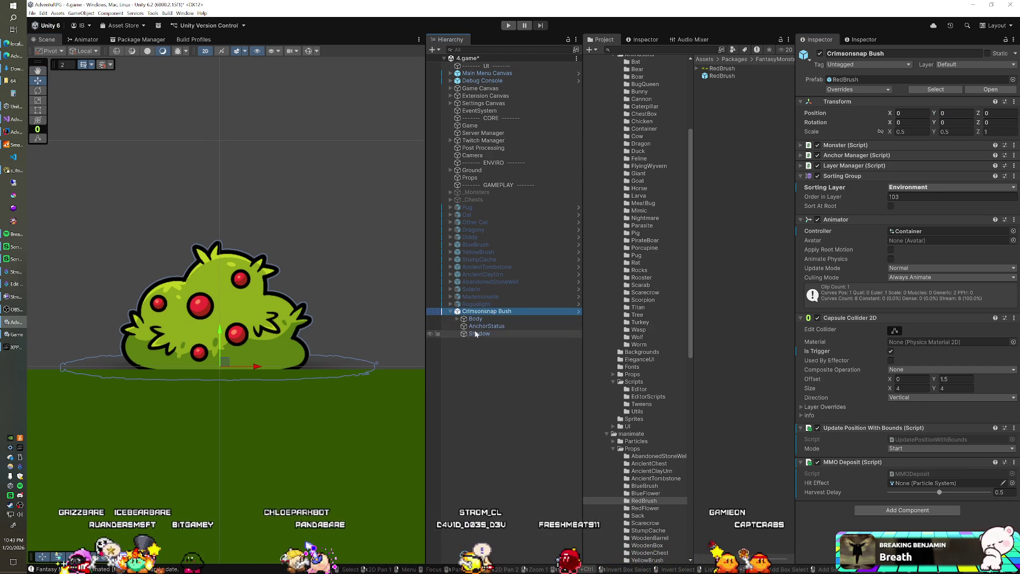
{"action": "left_click", "coordinate": [479, 333]}
{"action": "left_click", "coordinate": [818, 54]}
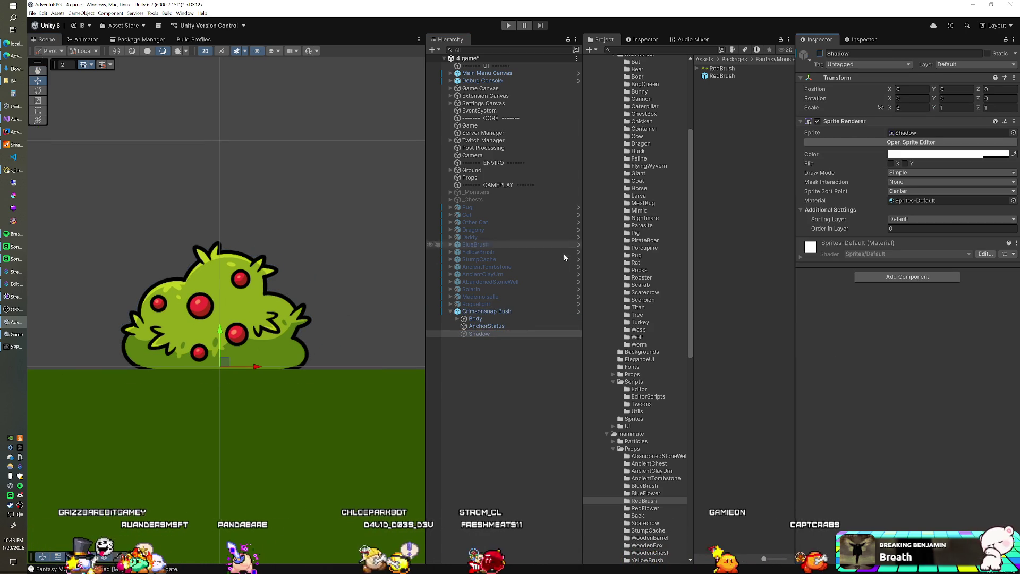
{"action": "left_click", "coordinate": [492, 312]}
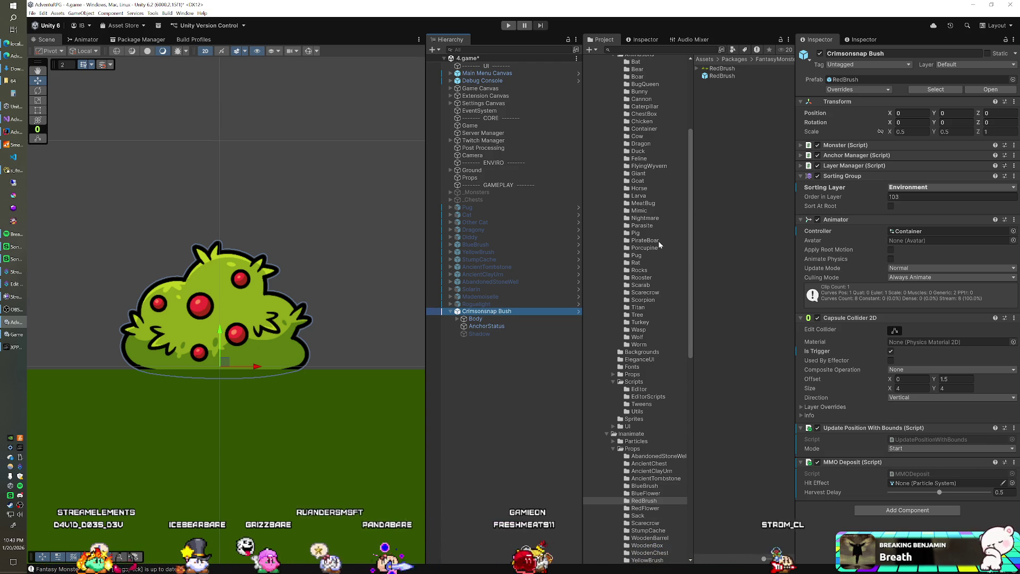
- Save the Crimsonsnap Bush as a prefab variant in the Prefabs/Environment folder
{"action": "scroll", "coordinate": [661, 250], "scroll_direction": "up", "scroll_amount": 5}
{"action": "left_click", "coordinate": [593, 155]}
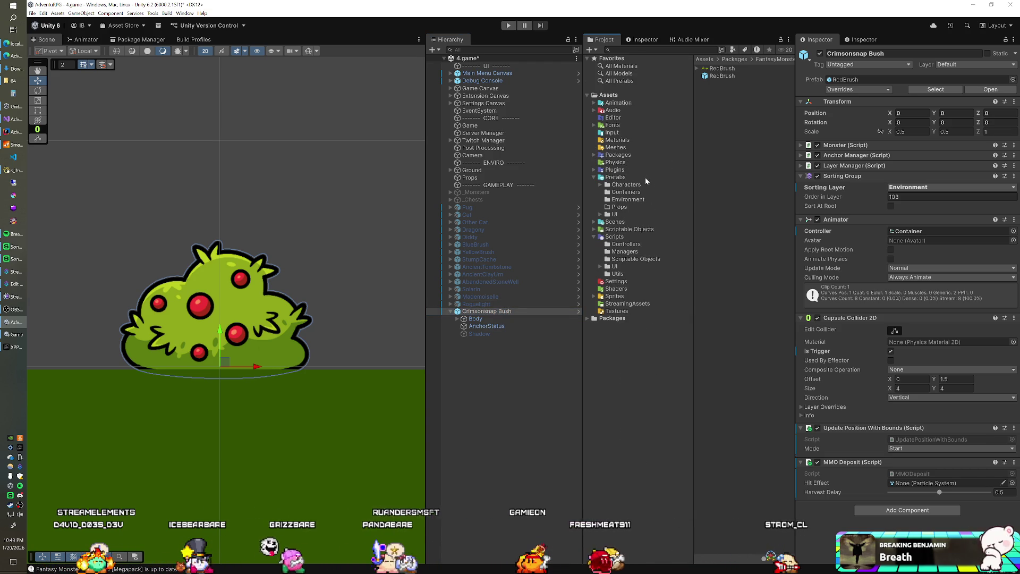
{"action": "left_click", "coordinate": [623, 200]}
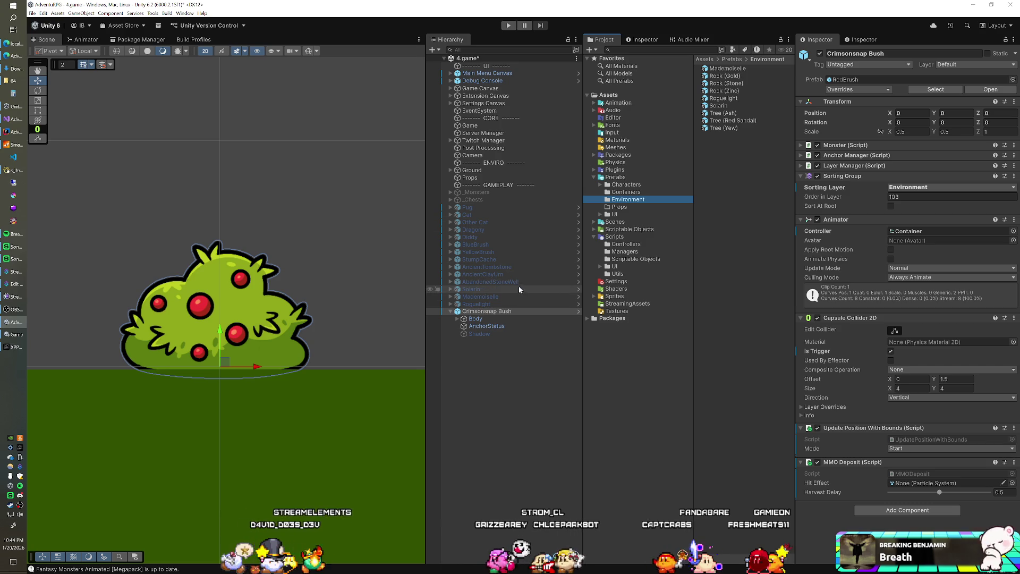
{"action": "left_click_drag", "start_coordinate": [504, 308], "coordinate": [718, 294]}
{"action": "left_click", "coordinate": [544, 301]}
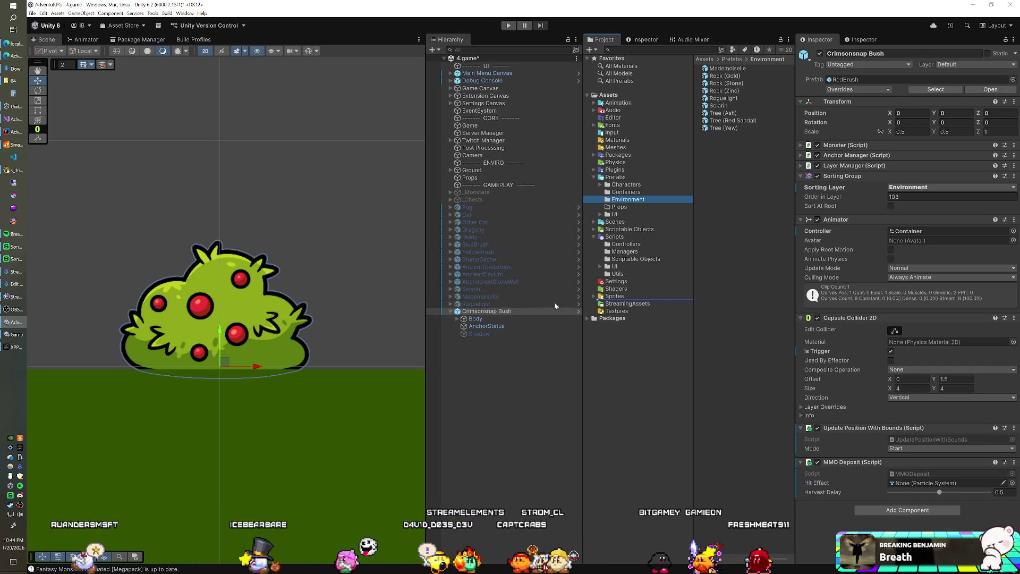
{"action": "left_click", "coordinate": [491, 312]}
- Delete the bush from the scene and rename the variant to 'Crimsonsnap Bush'
{"action": "key", "text": "Delete"}
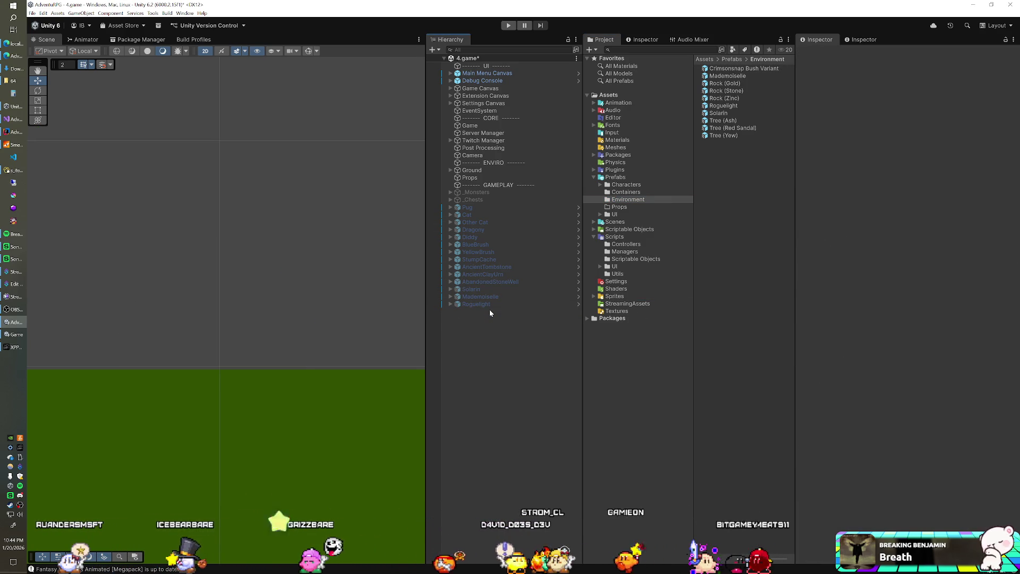
{"action": "left_click", "coordinate": [741, 69]}
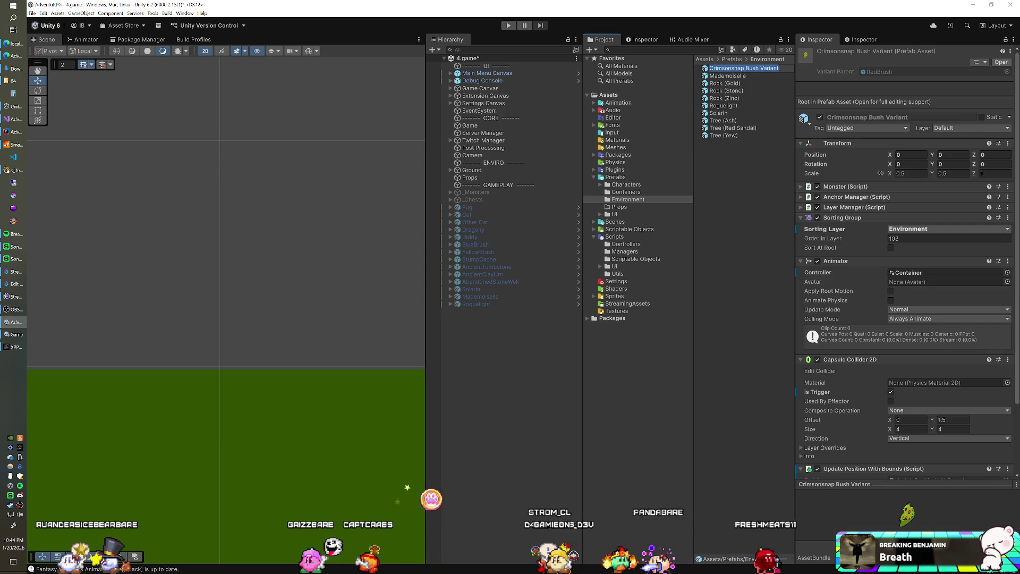
{"action": "key", "text": "BackSpace"}
{"action": "key", "text": "BackSpace"}
{"action": "key", "text": "BackSpace"}
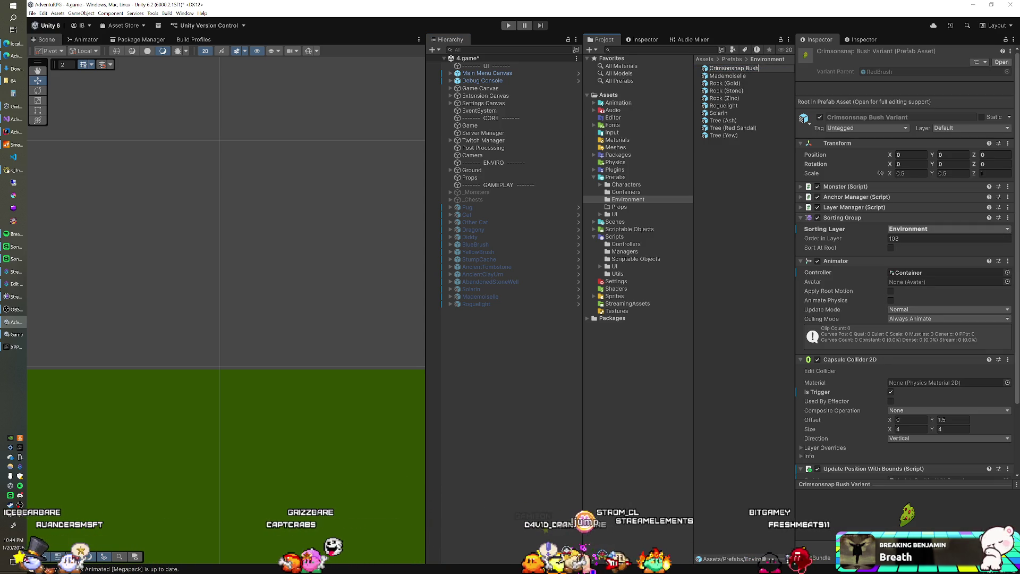
{"action": "key", "text": "Return"}
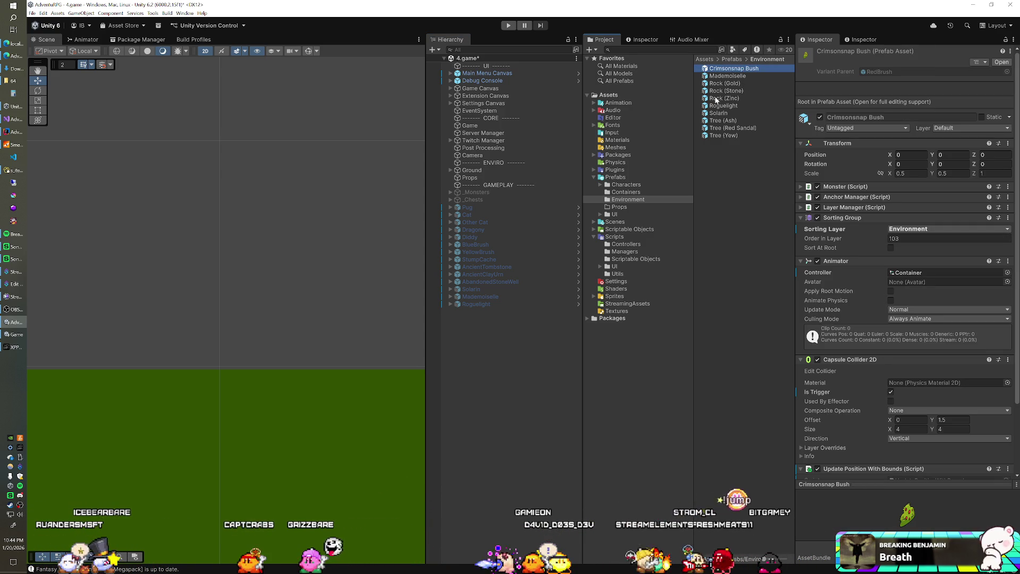
- Add Crimsonsnap Bush to the Spawn Manager's Deposit Prefabs, save the scene, and press Play
{"action": "scroll", "coordinate": [885, 205], "scroll_direction": "down", "scroll_amount": 5}
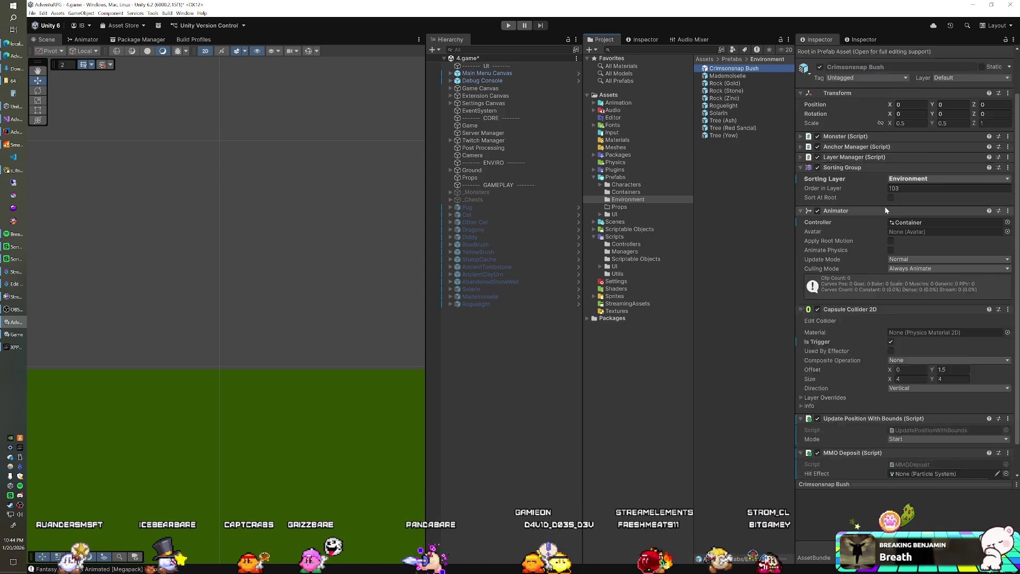
{"action": "scroll", "coordinate": [885, 206], "scroll_direction": "up", "scroll_amount": 5}
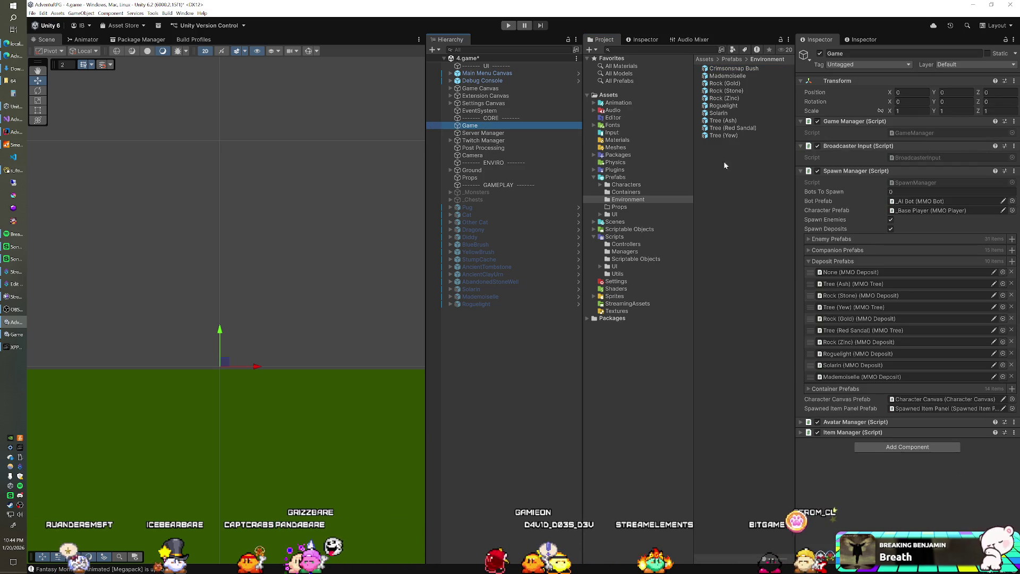
{"action": "left_click_drag", "start_coordinate": [733, 69], "coordinate": [835, 260]}
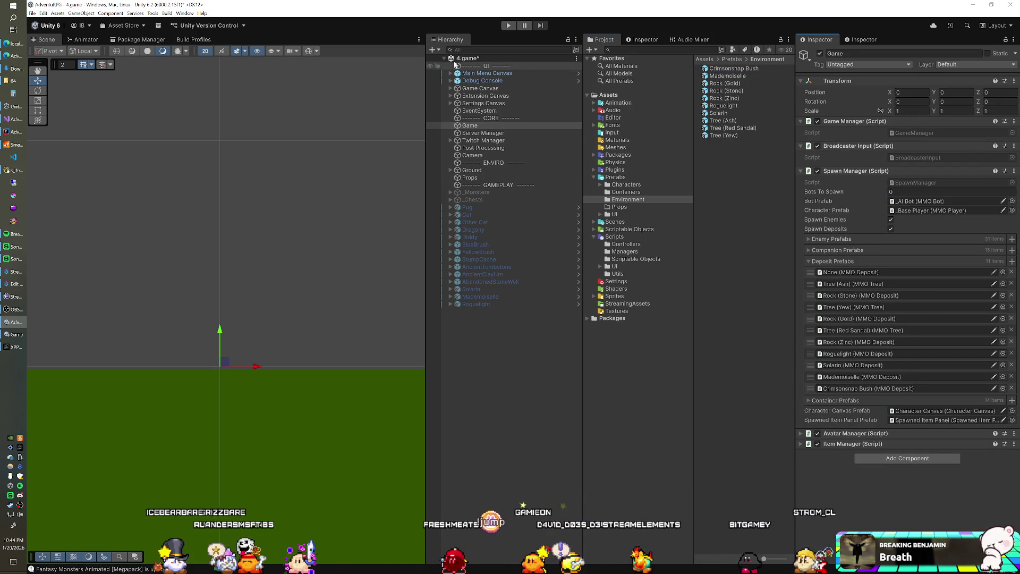
{"action": "key", "text": "ctrl+s"}
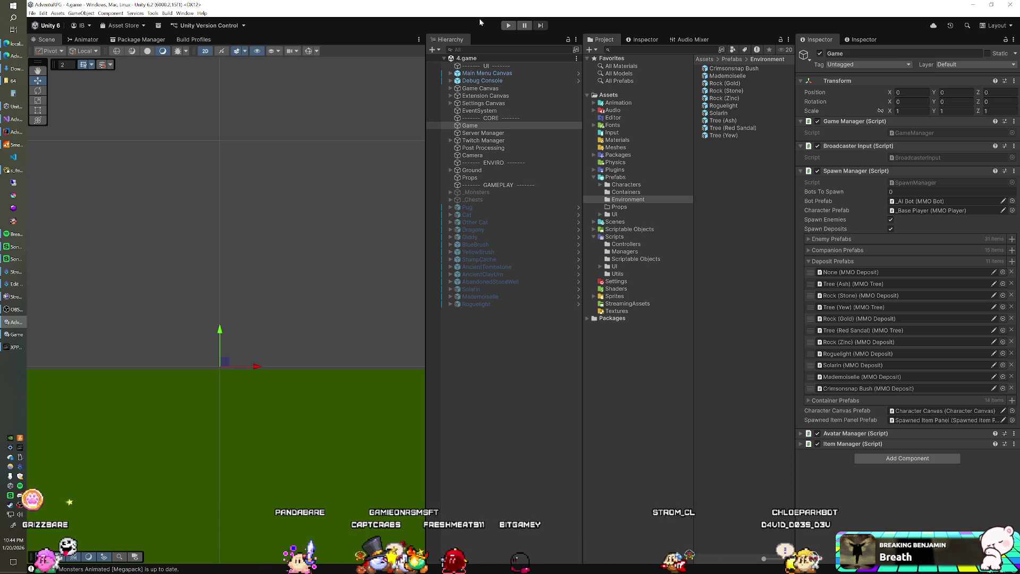
{"action": "left_click", "coordinate": [508, 26]}
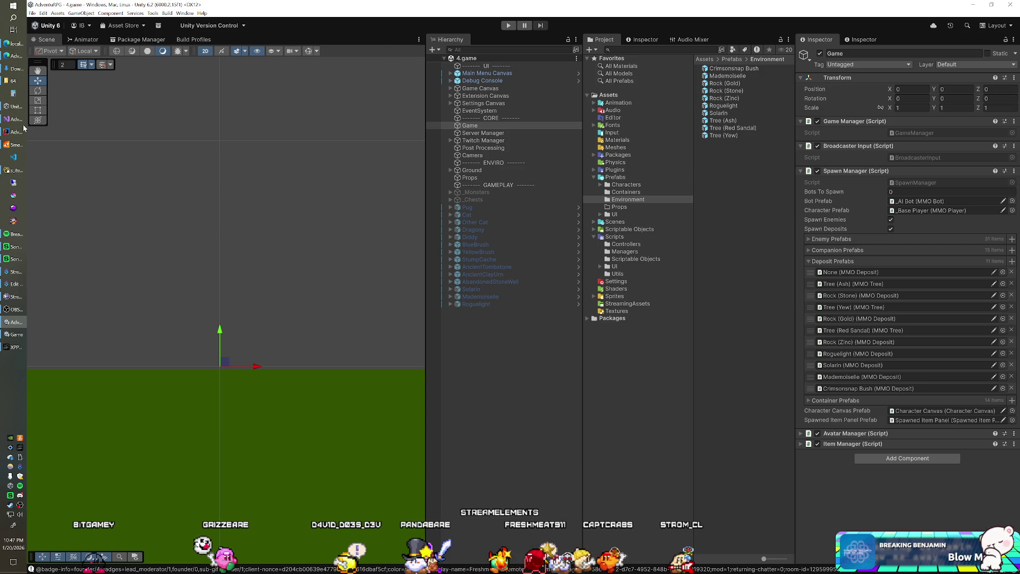
- Bring up the XP-Pen Artist 15.6 Pro tablet work-area settings window
{"action": "left_click", "coordinate": [15, 353]}
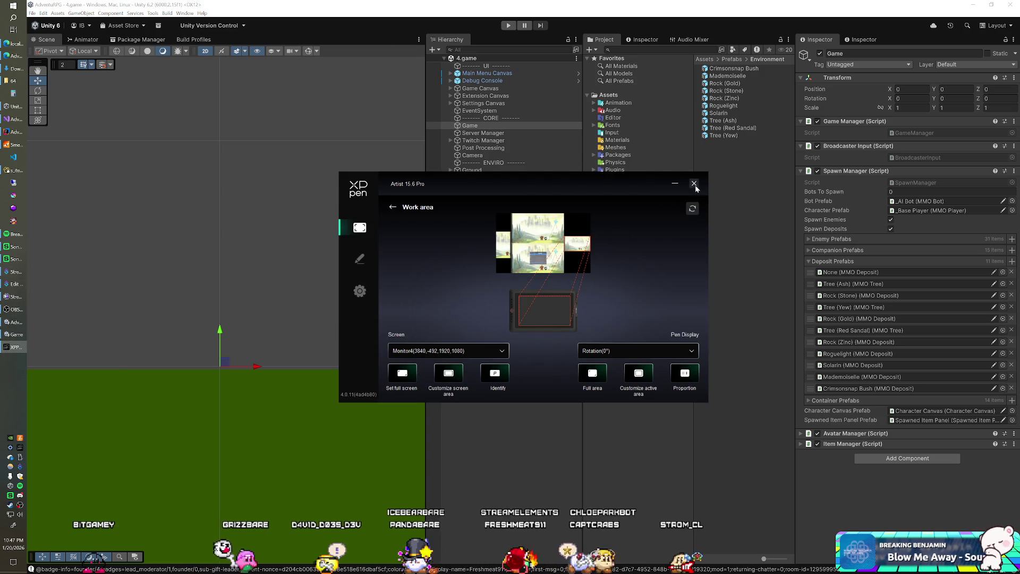
- Close the XP-Pen driver window and bring the Unity editor back to the front
{"action": "left_click", "coordinate": [696, 179]}
{"action": "left_click", "coordinate": [370, 14]}
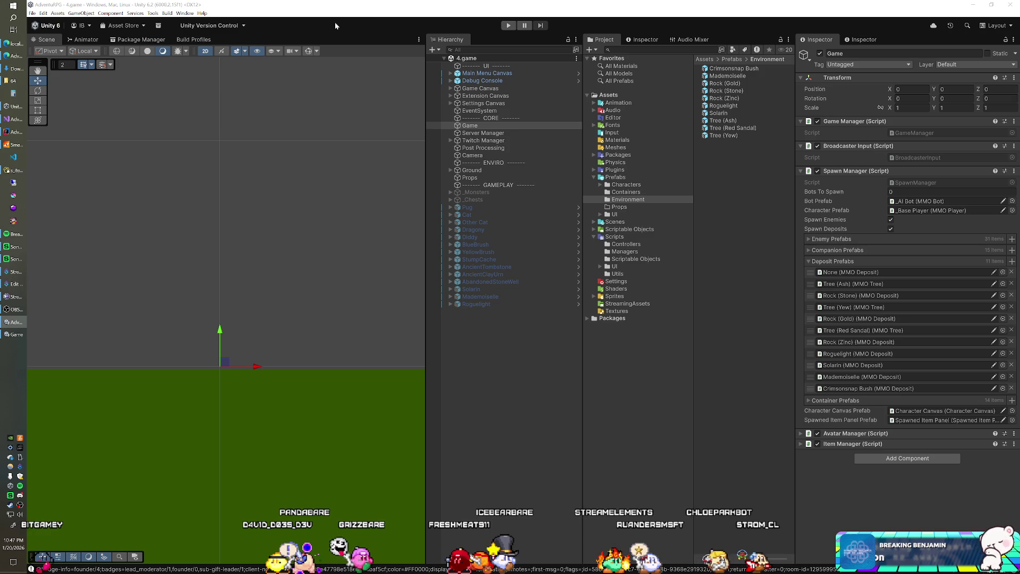
{"action": "key", "text": "super"}
{"action": "type", "text": "task"}
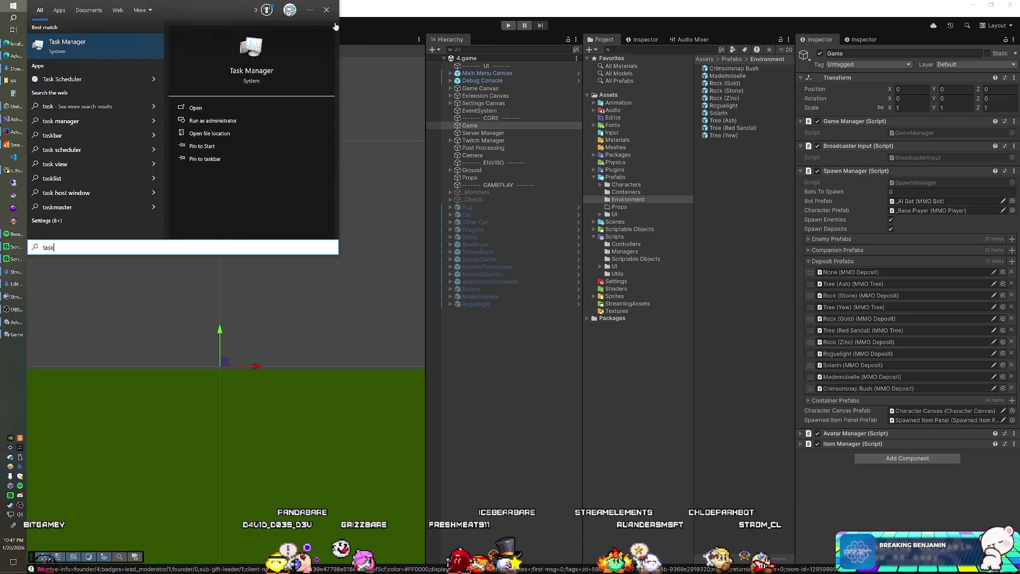
{"action": "key", "text": "Return"}
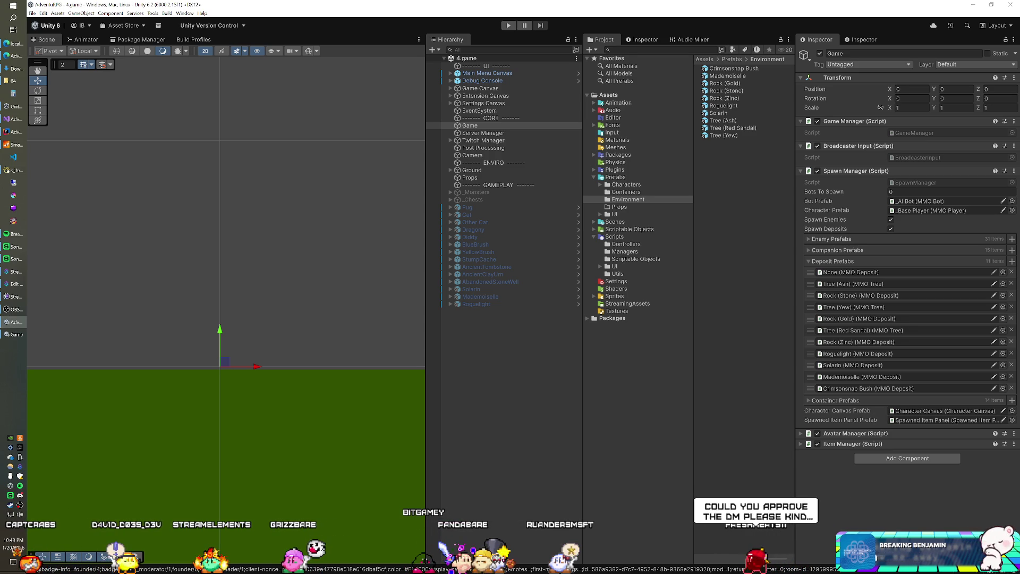
{"action": "key", "text": "alt+F4"}
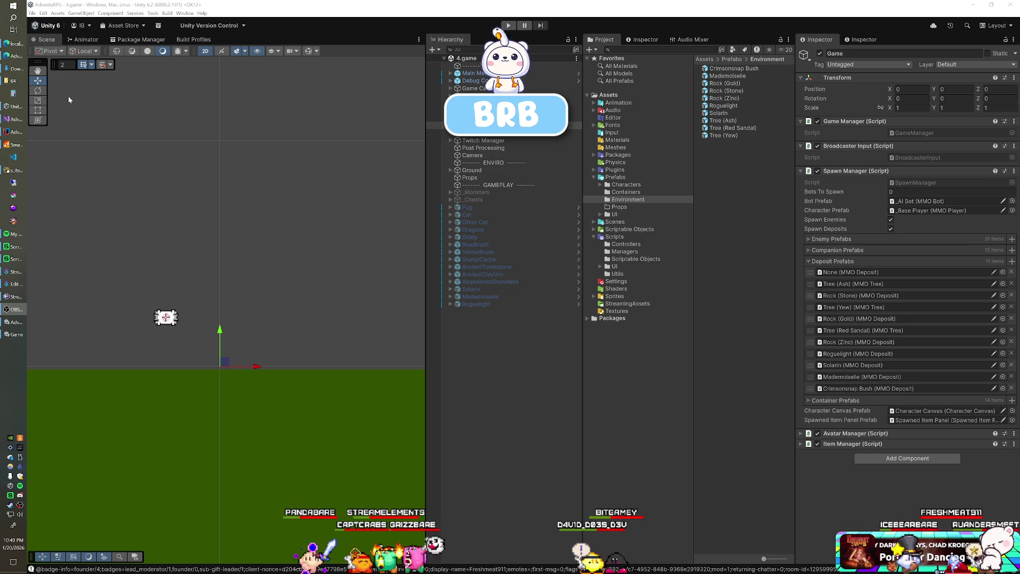
- Bring the Unity editor window back into focus
{"action": "left_click", "coordinate": [361, 18]}
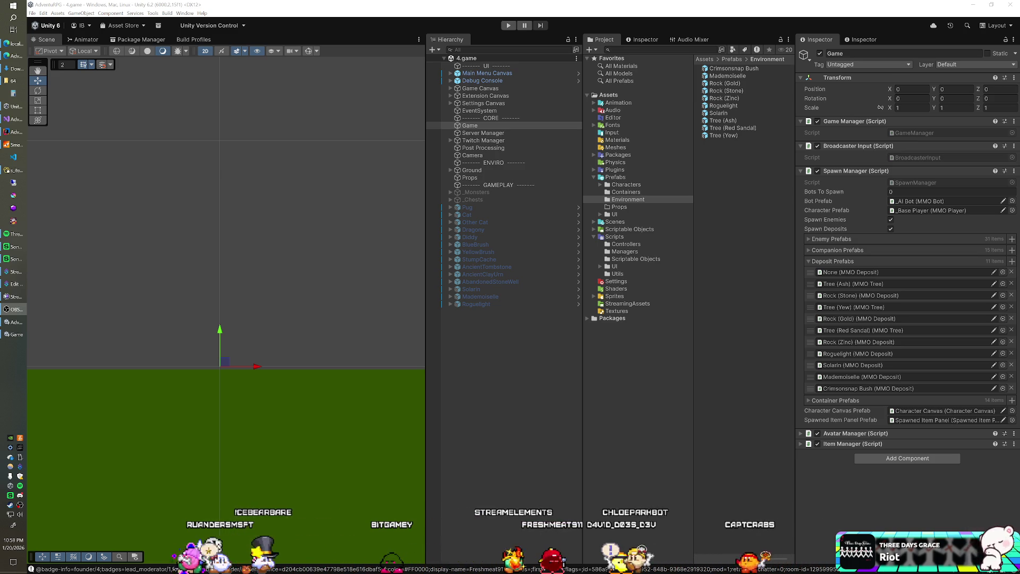
{"action": "left_click", "coordinate": [226, 5]}
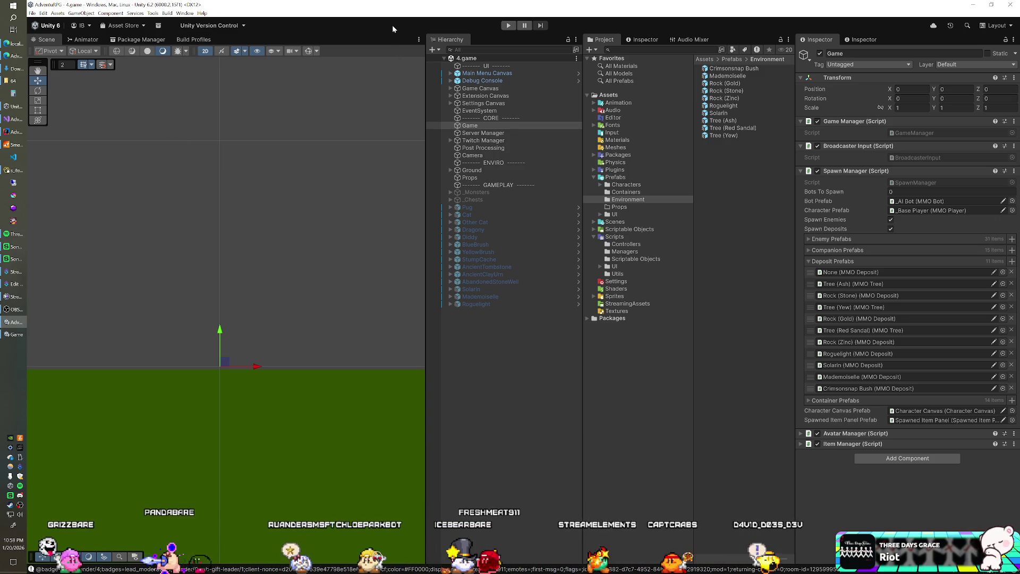
- Enter Play mode and select the UI divider object in the scene
{"action": "left_click", "coordinate": [508, 27]}
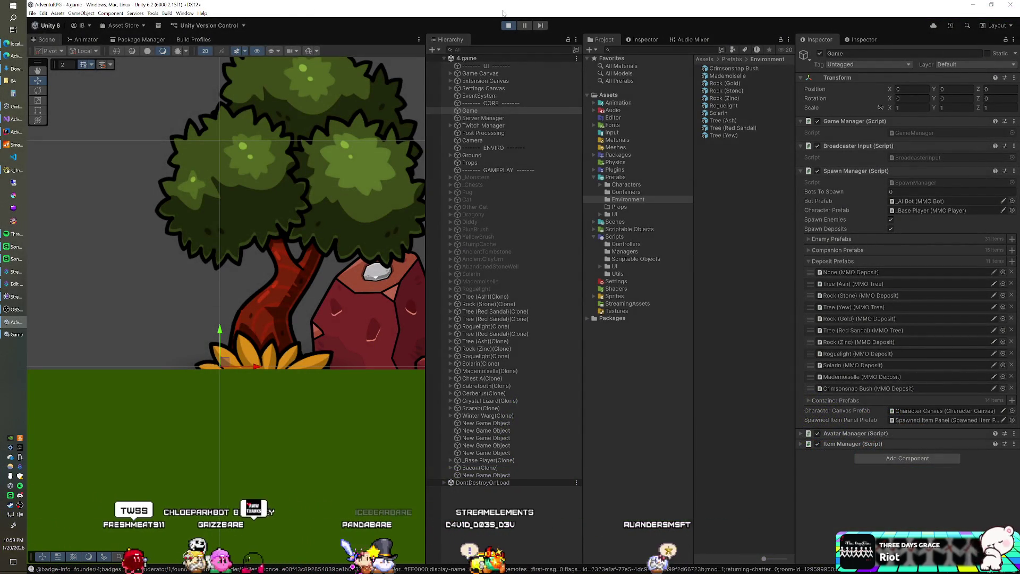
{"action": "left_click", "coordinate": [478, 66]}
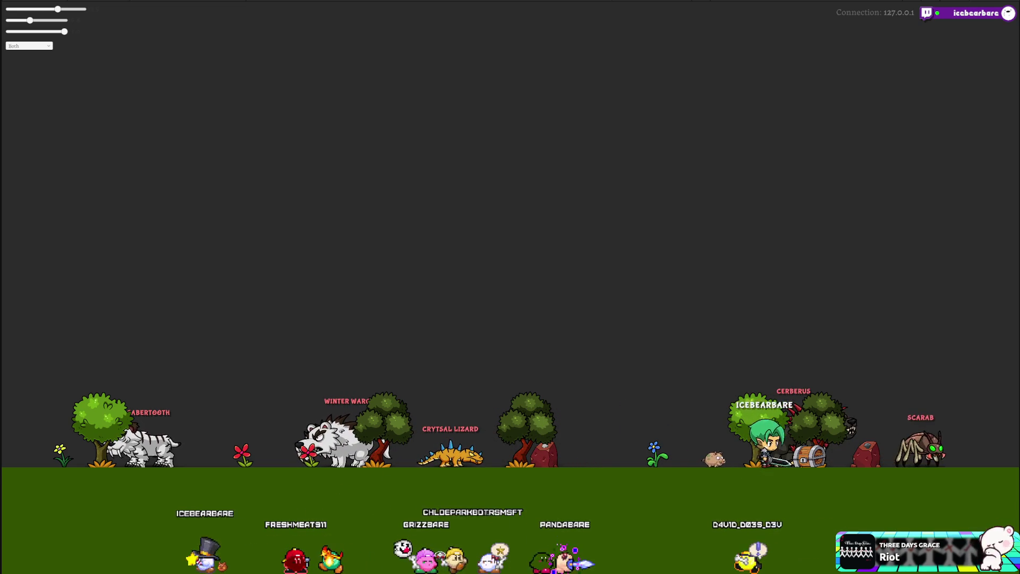
- Switch from the full-screen game back to the editor and stop Play mode
{"action": "key", "text": "alt+Tab"}
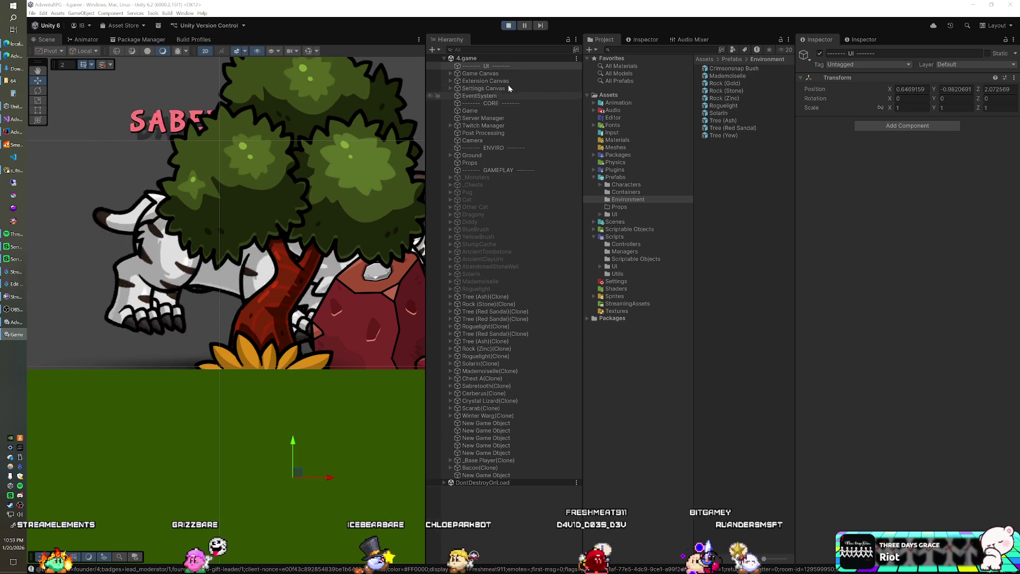
{"action": "left_click", "coordinate": [509, 26]}
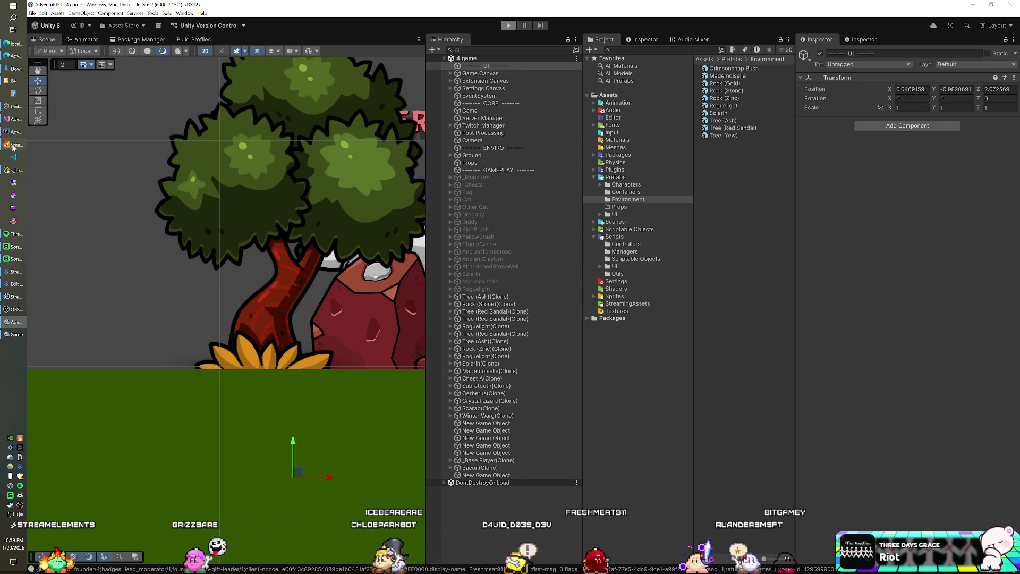
- Close the SmartFoxServer 2X console window to shut the server down
{"action": "left_click", "coordinate": [13, 147]}
{"action": "left_click", "coordinate": [490, 117]}
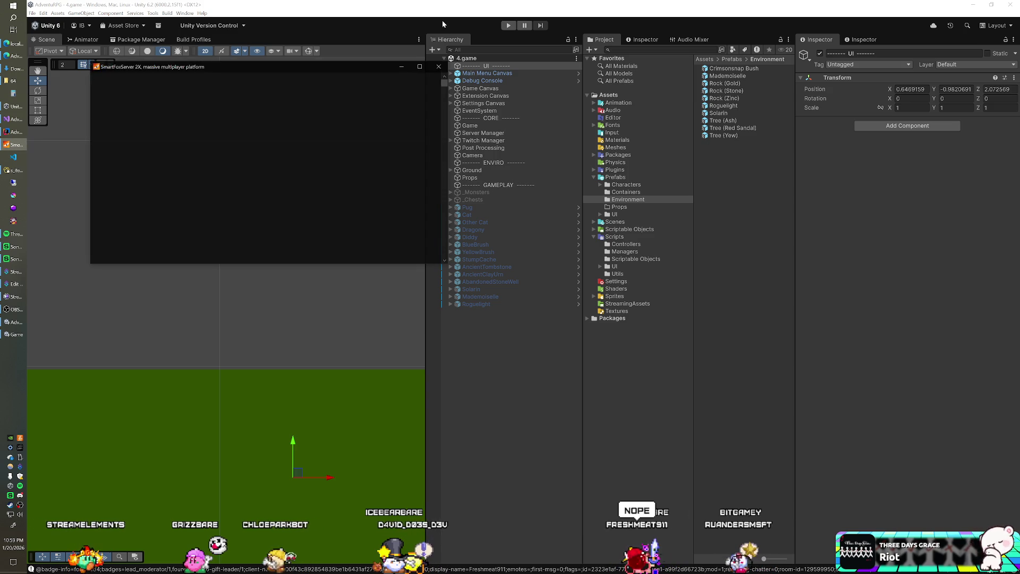
{"action": "left_click", "coordinate": [508, 26]}
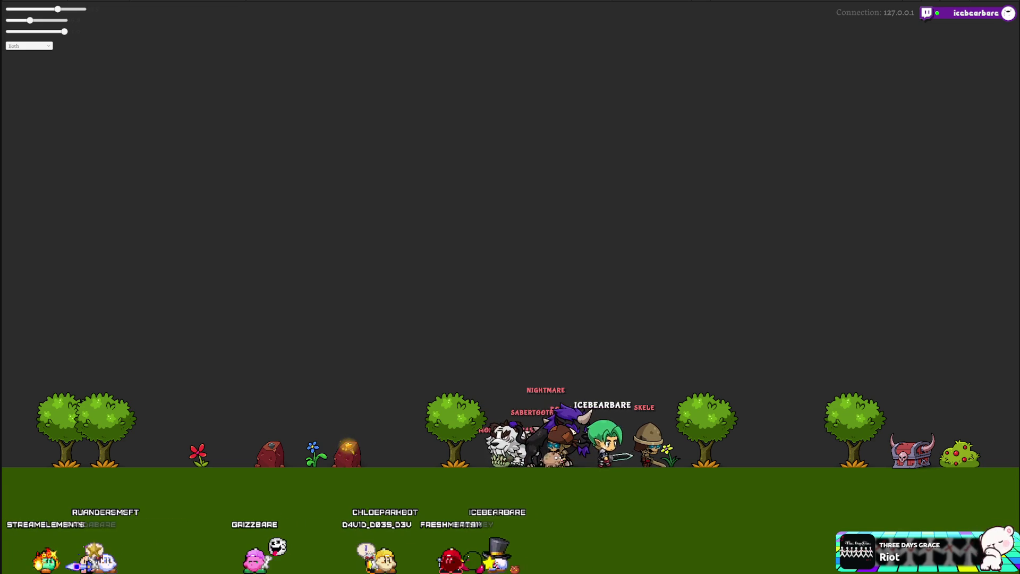
{"action": "left_click", "coordinate": [17, 130]}
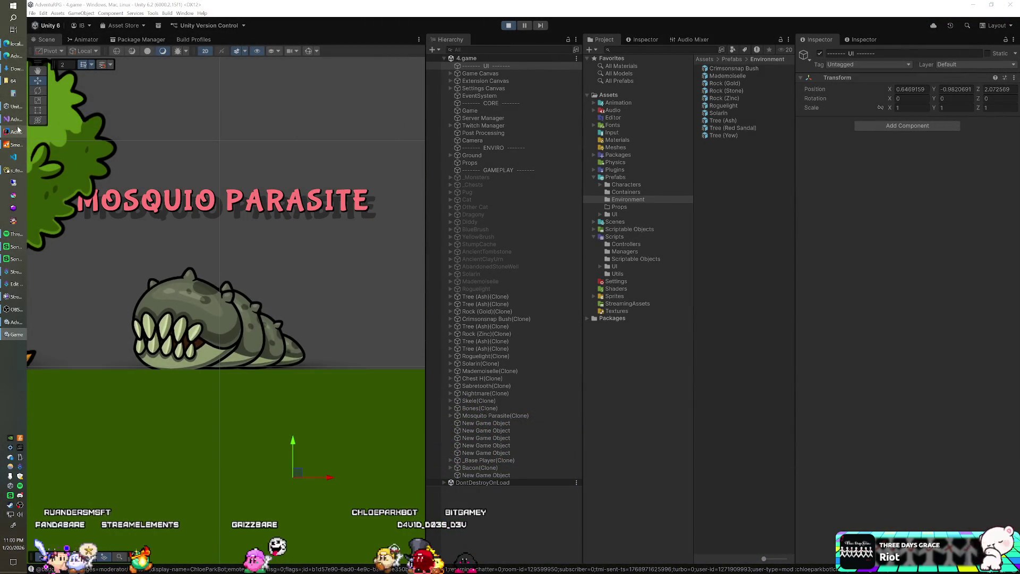
{"action": "mouse_move", "coordinate": [16, 122]}
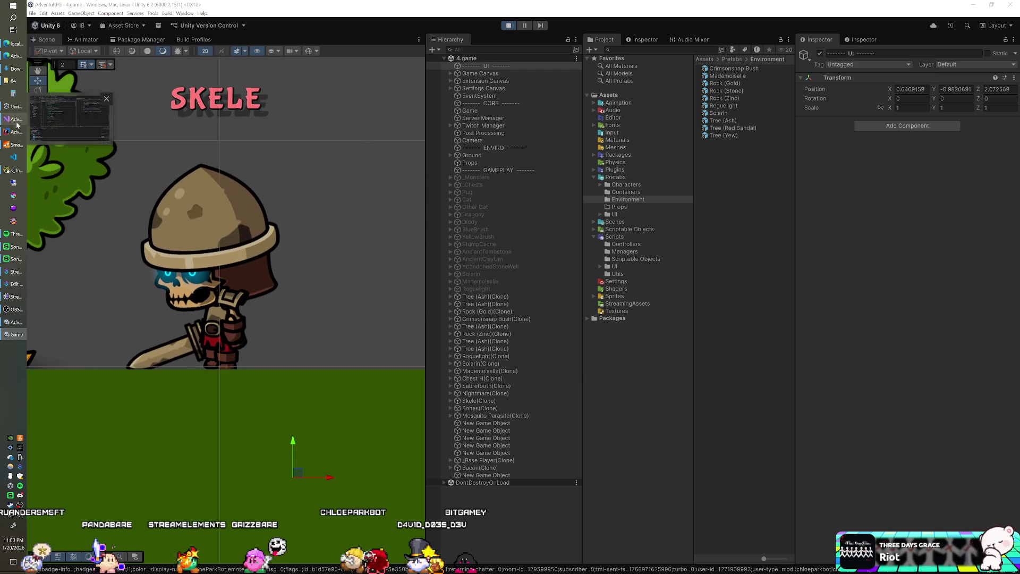
{"action": "mouse_move", "coordinate": [11, 304]}
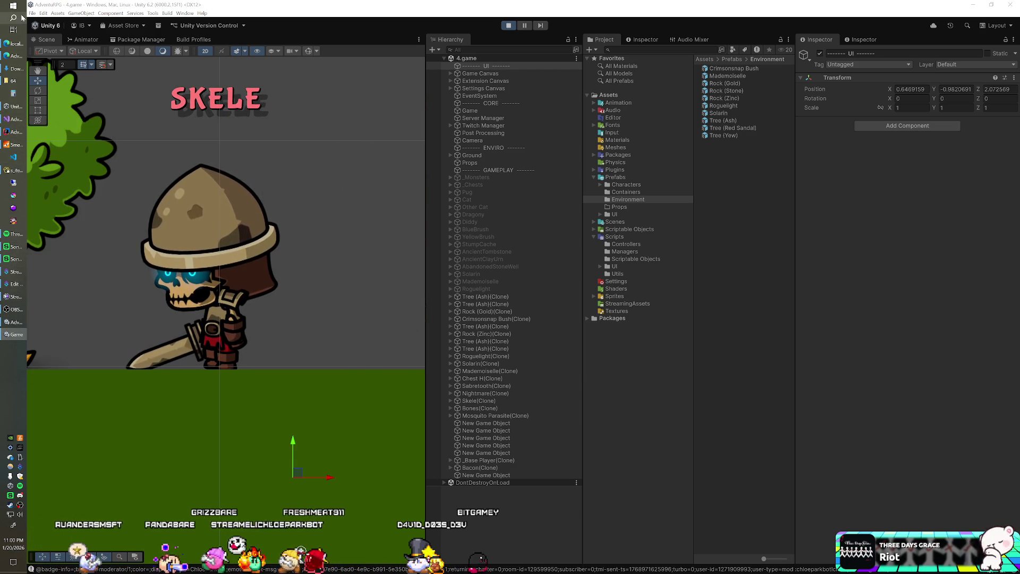
{"action": "left_click", "coordinate": [428, 27]}
{"action": "key", "text": "ctrl+p"}
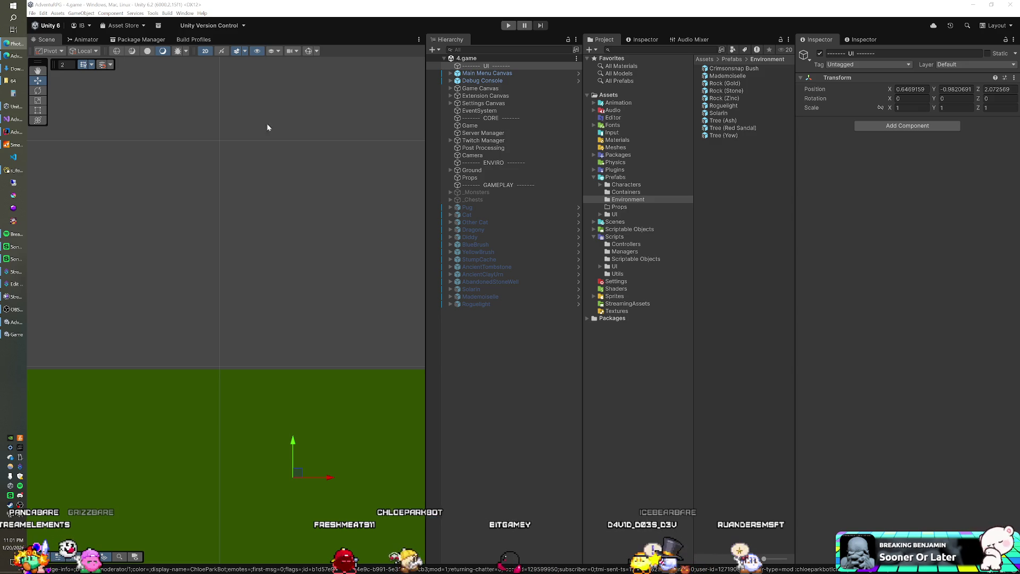
- Add a Hue/Saturation layer to the berry sprite and preview orange, cyan and blue hues
{"action": "key", "text": "alt+Tab"}
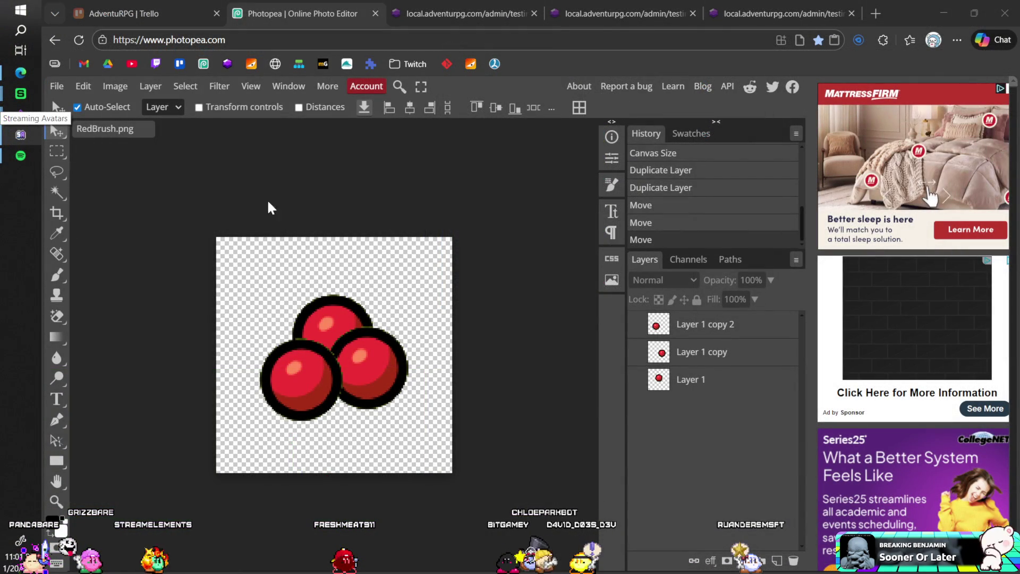
{"action": "left_click", "coordinate": [151, 87]}
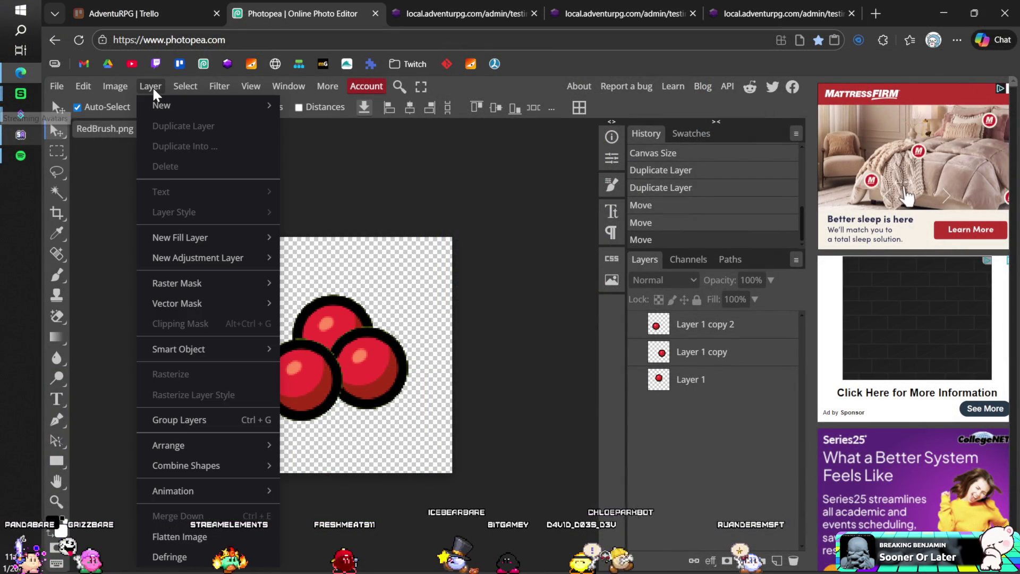
{"action": "mouse_move", "coordinate": [223, 258]}
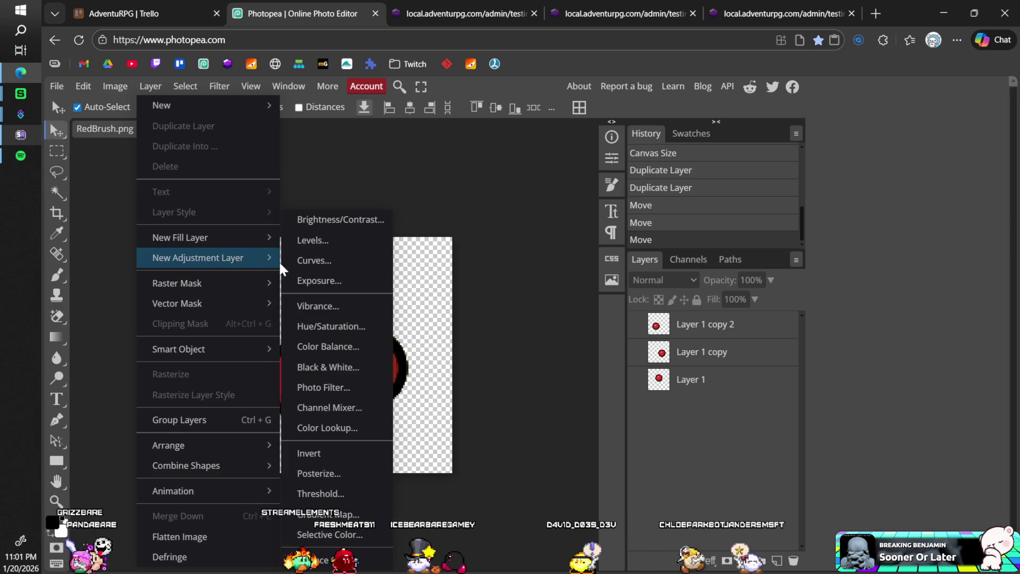
{"action": "left_click", "coordinate": [336, 326]}
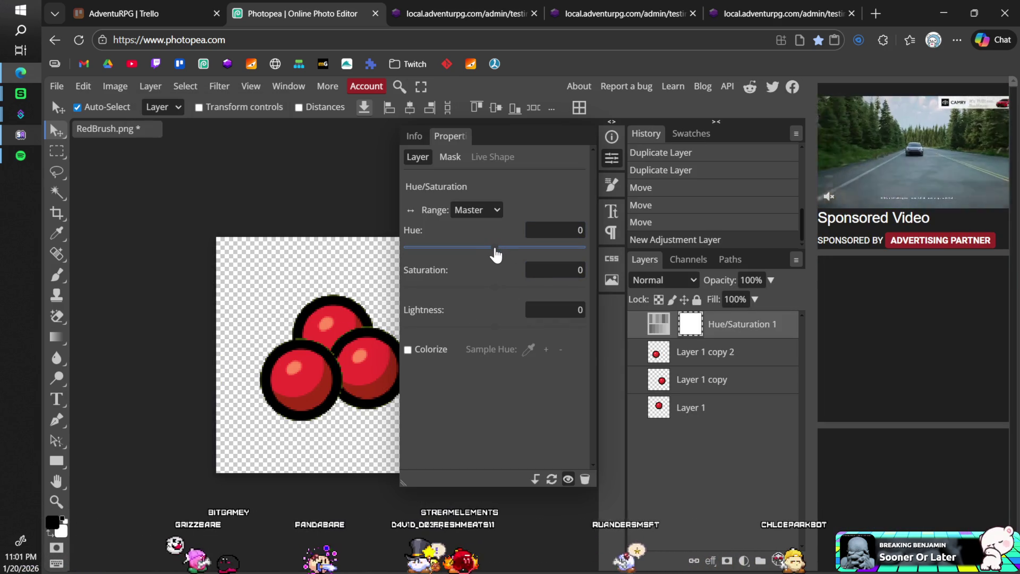
{"action": "mouse_move", "coordinate": [495, 254]}
{"action": "left_mouse_down"}
{"action": "mouse_move", "coordinate": [528, 268]}
{"action": "mouse_move", "coordinate": [582, 266]}
{"action": "mouse_move", "coordinate": [313, 244]}
{"action": "left_mouse_up"}
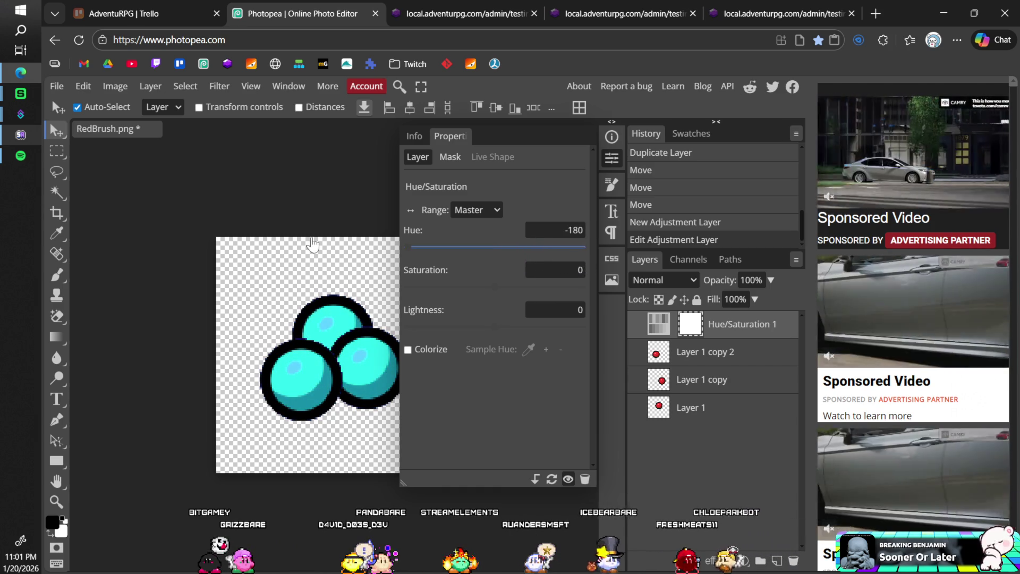
{"action": "left_click_drag", "start_coordinate": [408, 255], "coordinate": [425, 256]}
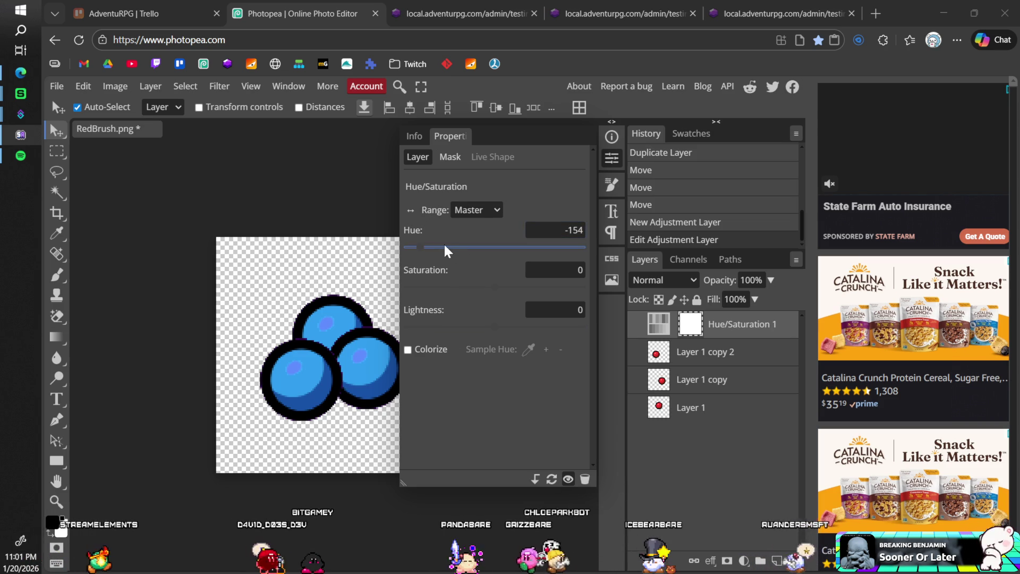
{"action": "mouse_move", "coordinate": [423, 249]}
{"action": "left_mouse_down"}
{"action": "mouse_move", "coordinate": [412, 253]}
{"action": "mouse_move", "coordinate": [440, 255]}
{"action": "left_mouse_up"}
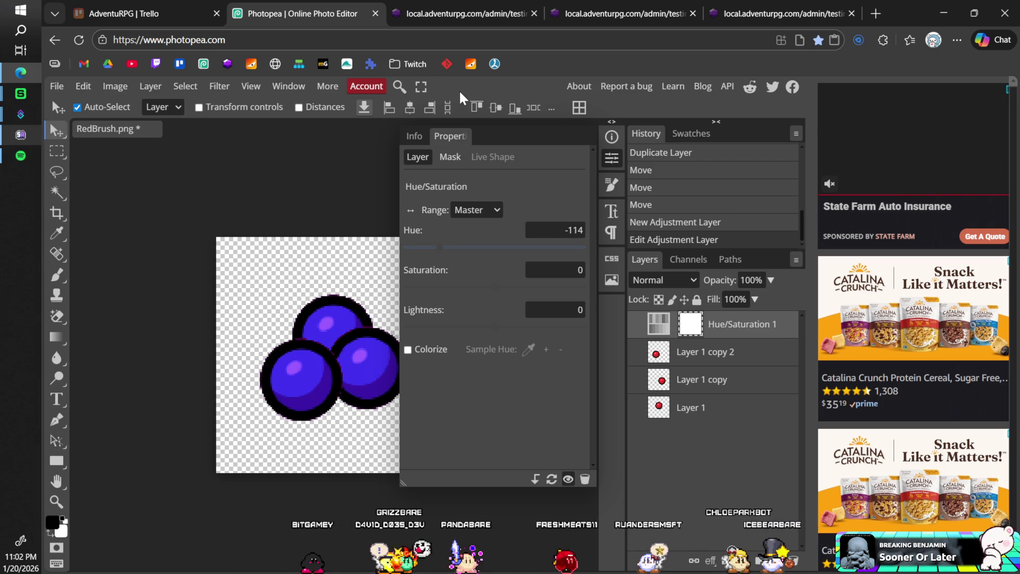
- Delete the Hue/Saturation 1 layer so the berries return to red
{"action": "left_click", "coordinate": [323, 158]}
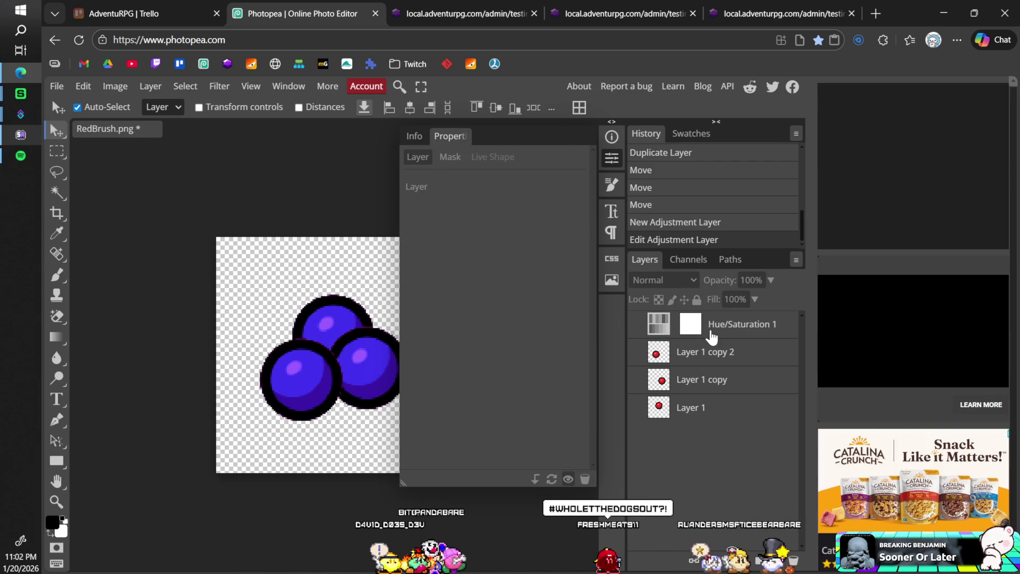
{"action": "left_click", "coordinate": [688, 332]}
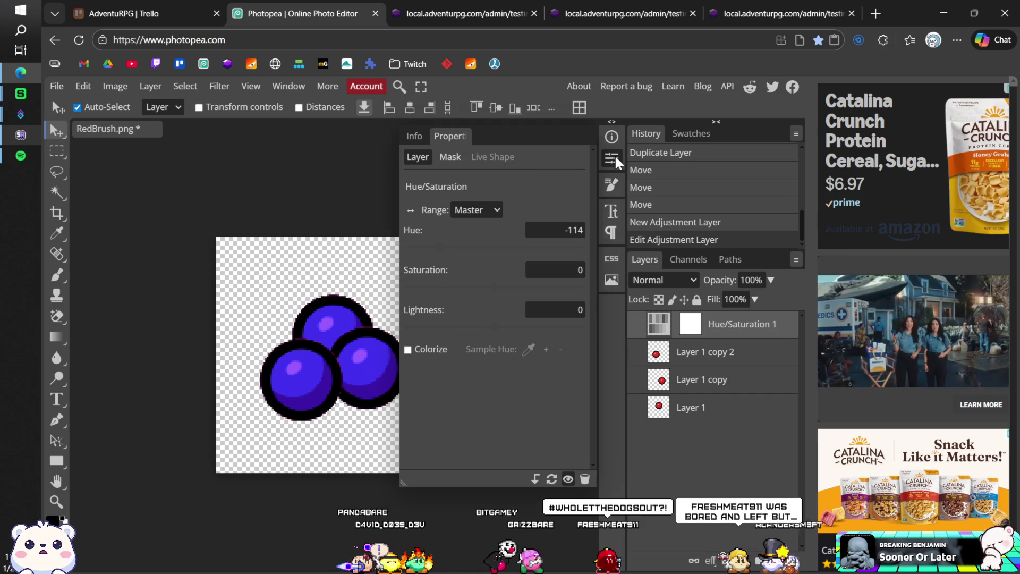
{"action": "left_click", "coordinate": [611, 157]}
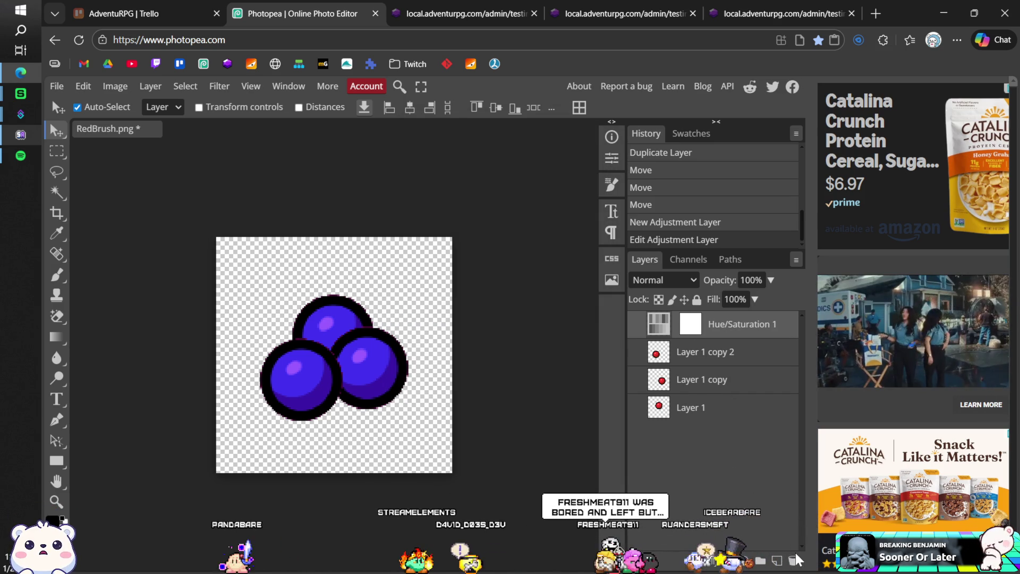
{"action": "key", "text": "Delete"}
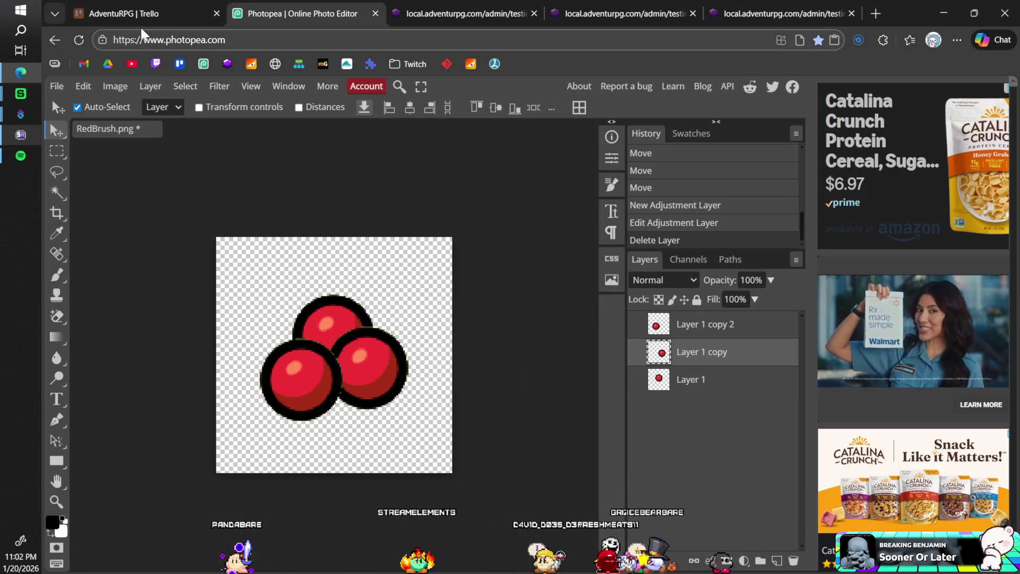
{"action": "left_click", "coordinate": [59, 83]}
- Open Props/BlueBrush/BlueBrush.png in Photopea, then stop the running Unity game
{"action": "left_click", "coordinate": [75, 123]}
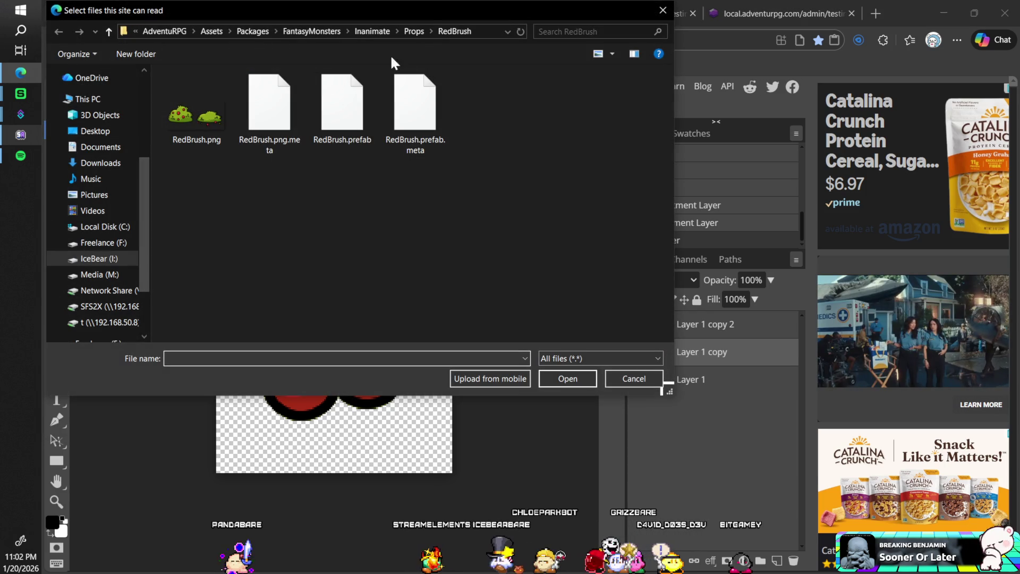
{"action": "left_click", "coordinate": [415, 30]}
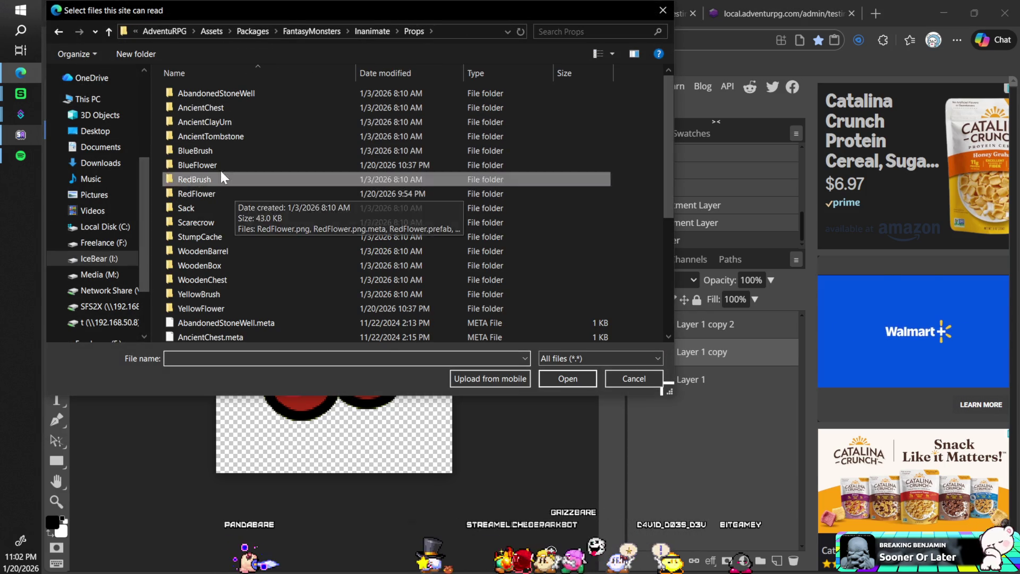
{"action": "double_click", "coordinate": [218, 149]}
{"action": "double_click", "coordinate": [212, 93]}
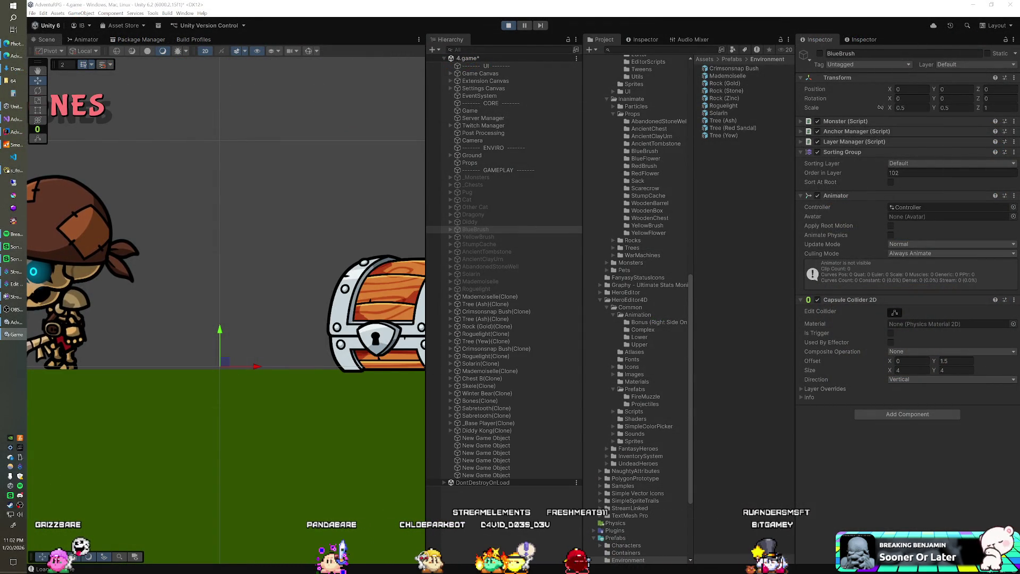
{"action": "left_click", "coordinate": [509, 26]}
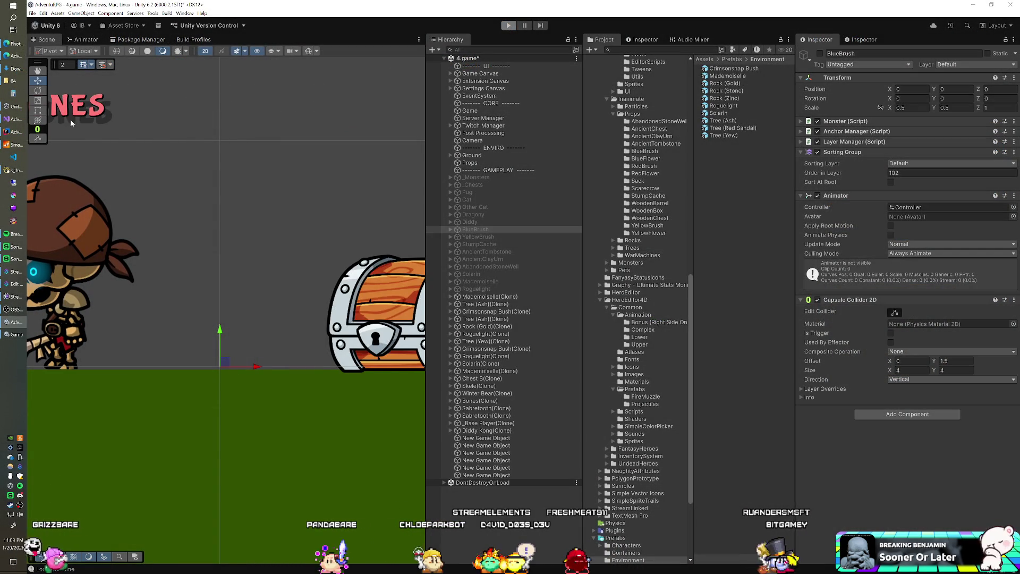
{"action": "left_click", "coordinate": [13, 119]}
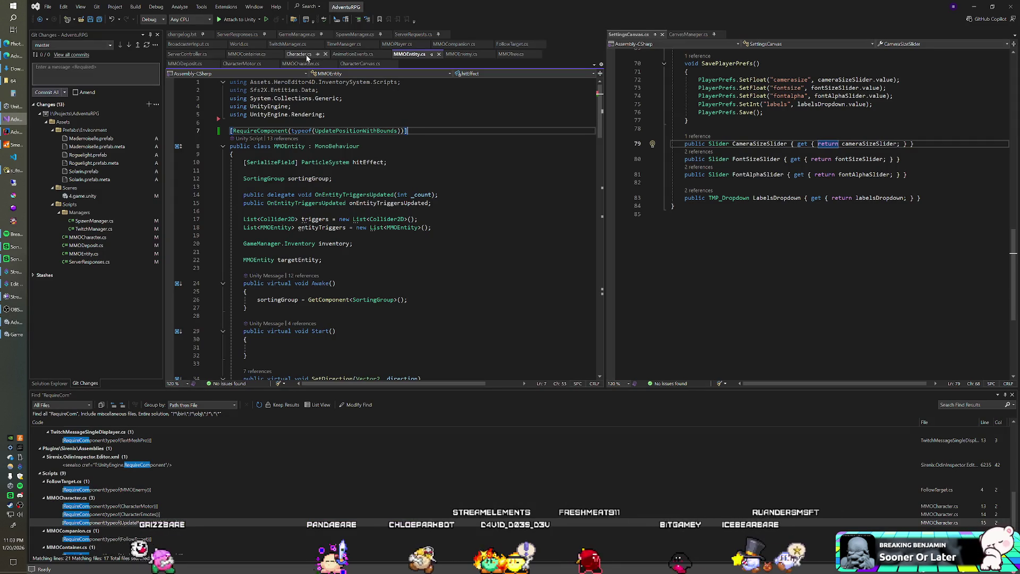
- Review the rock harvest request in TwitchManager.cs's CheckCommands, then start the game in Unity
{"action": "left_click", "coordinate": [343, 44]}
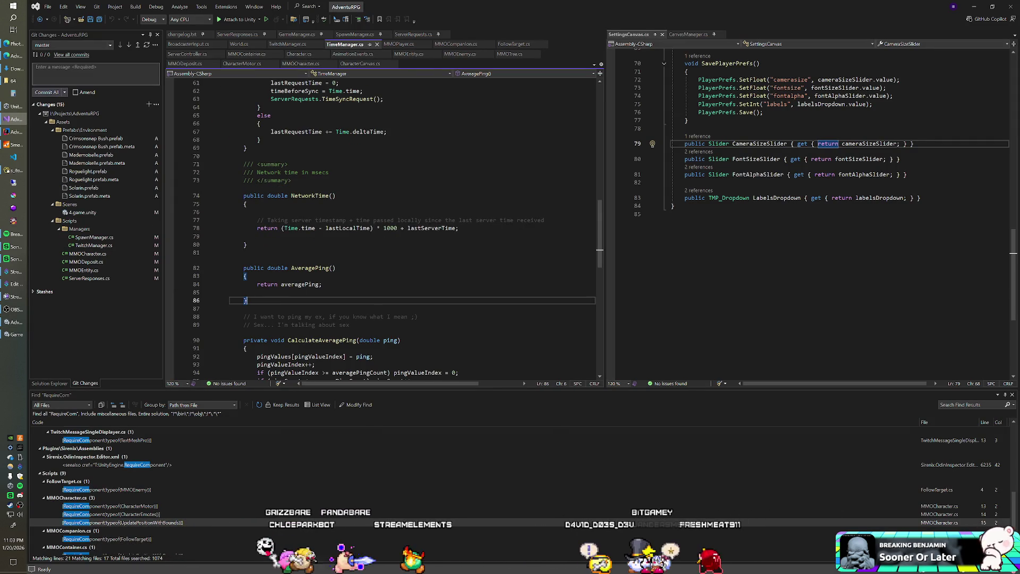
{"action": "left_click", "coordinate": [288, 44]}
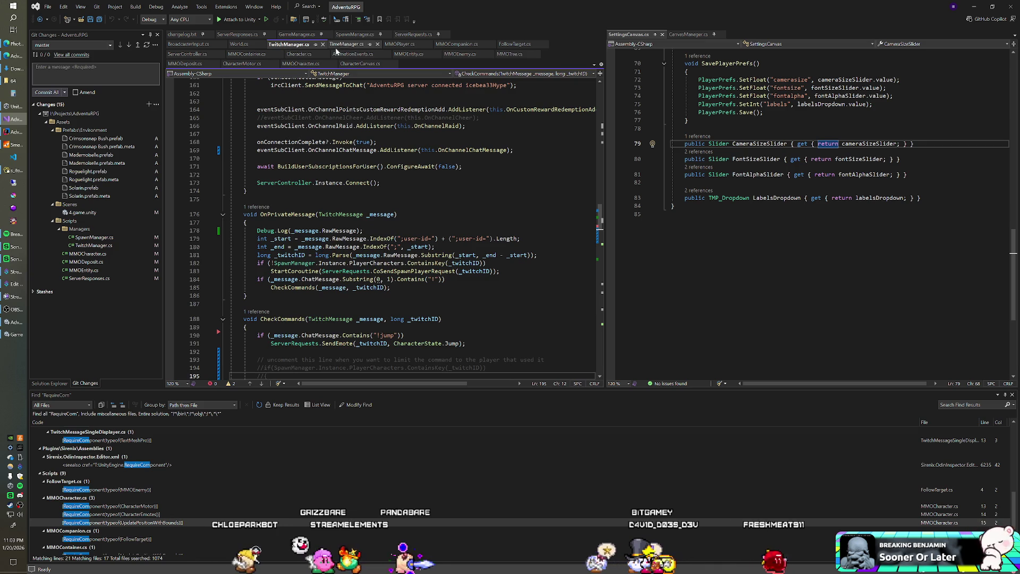
{"action": "left_click", "coordinate": [378, 44]}
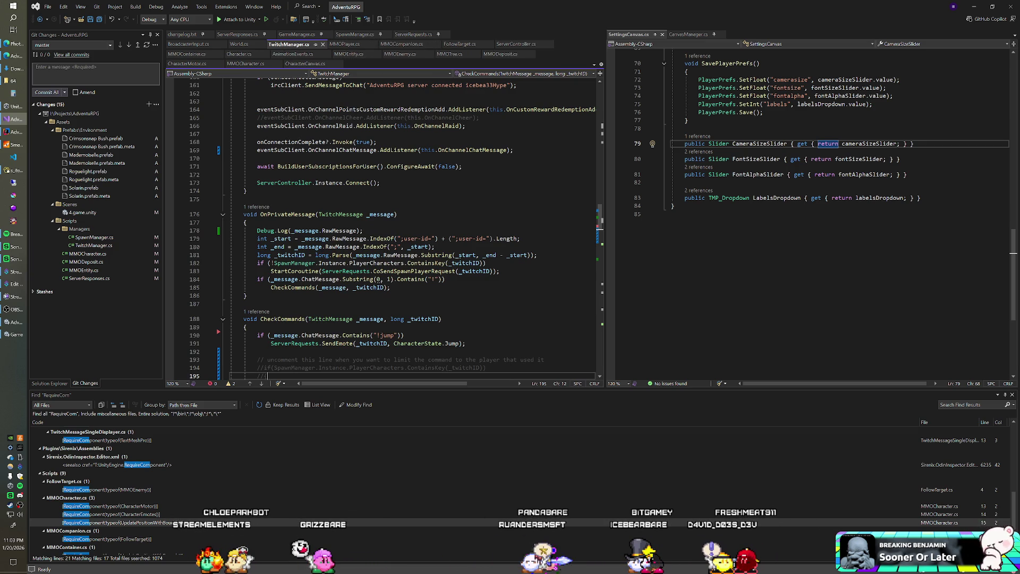
{"action": "scroll", "coordinate": [382, 229], "scroll_direction": "down", "scroll_amount": 9}
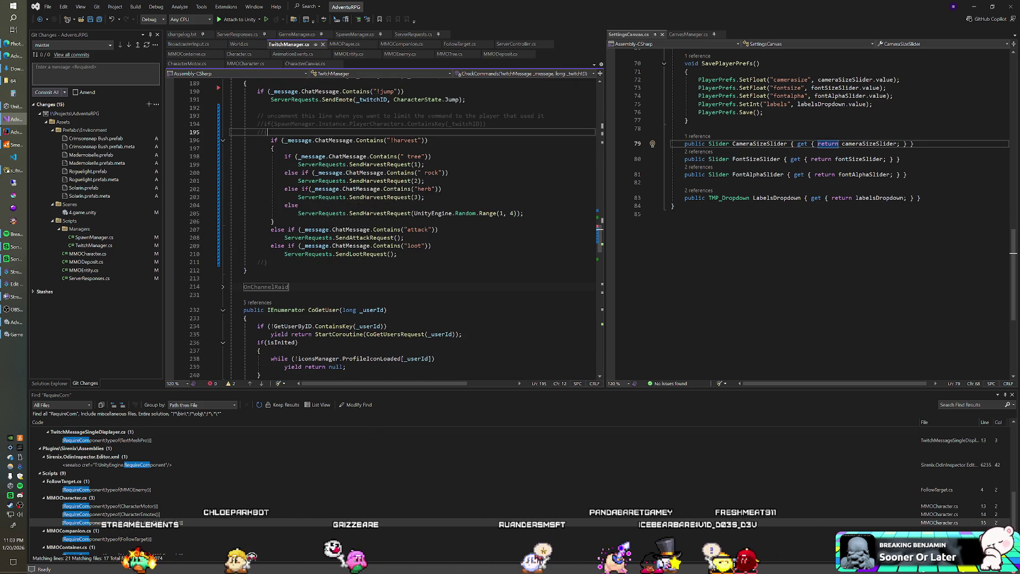
{"action": "left_click", "coordinate": [425, 197]}
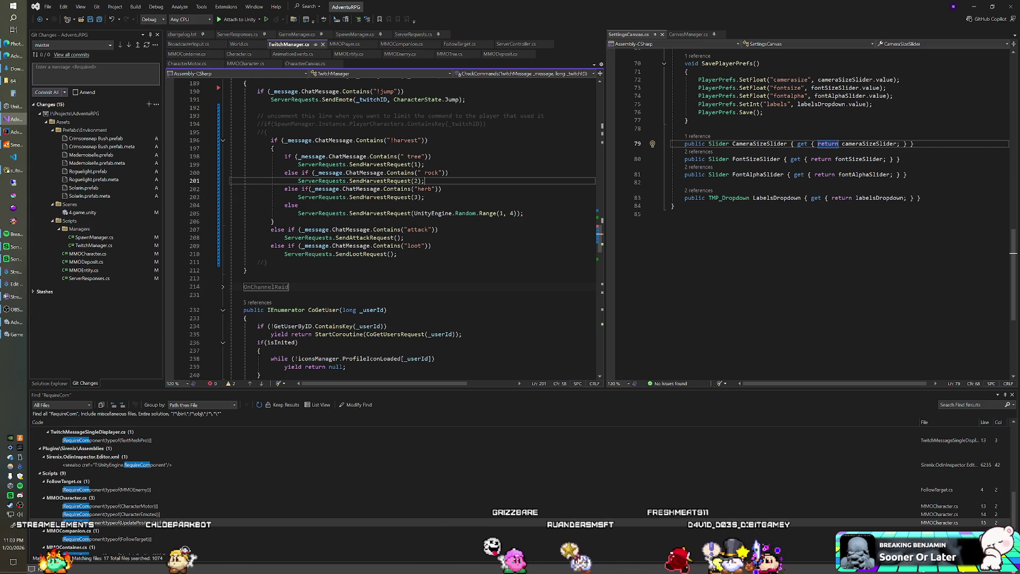
{"action": "key", "text": "alt+Tab"}
{"action": "left_click", "coordinate": [508, 26]}
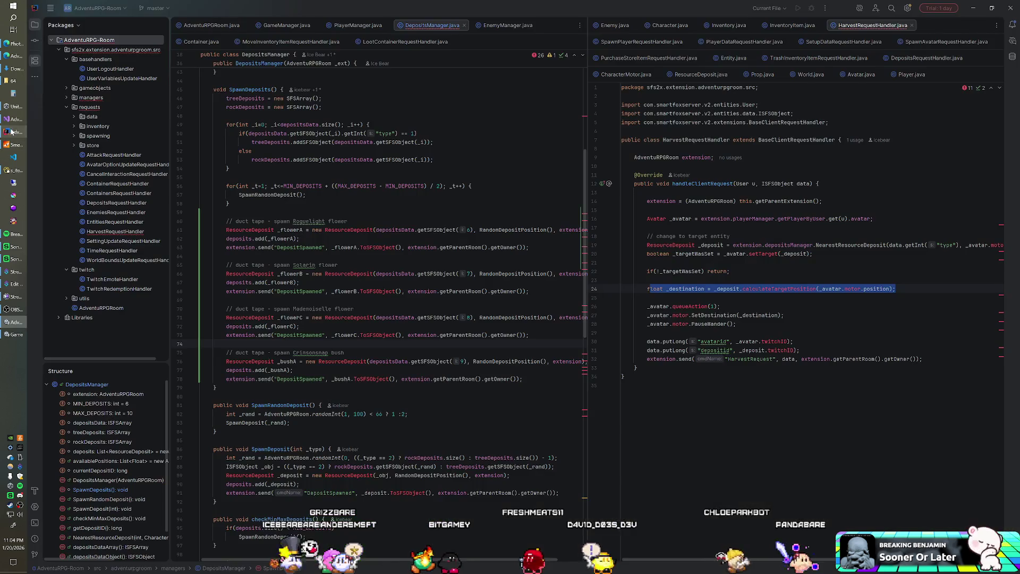
{"action": "left_click", "coordinate": [14, 131]}
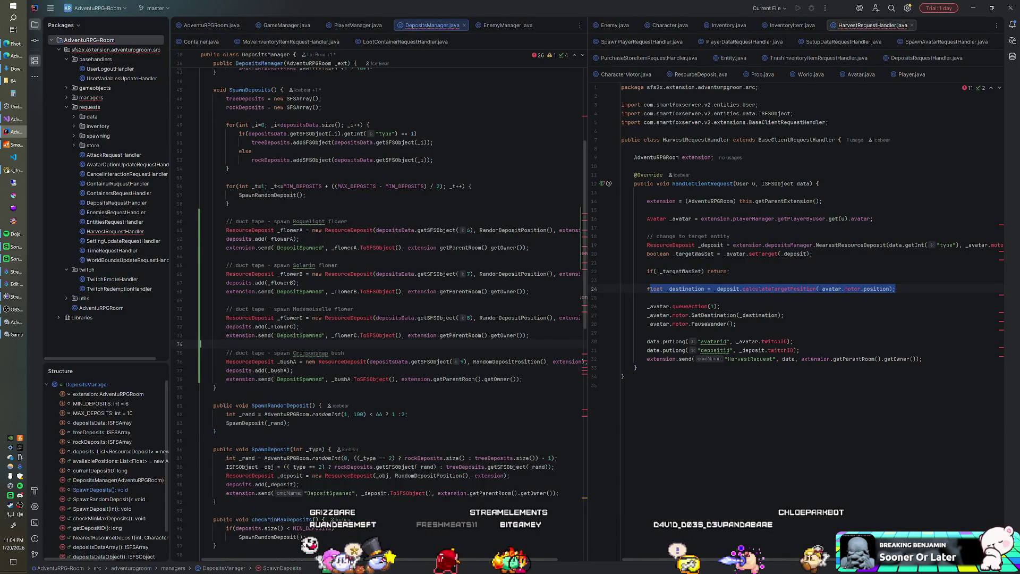
{"action": "scroll", "coordinate": [371, 308], "scroll_direction": "up", "scroll_amount": 2}
{"action": "scroll", "coordinate": [372, 308], "scroll_direction": "down", "scroll_amount": 1}
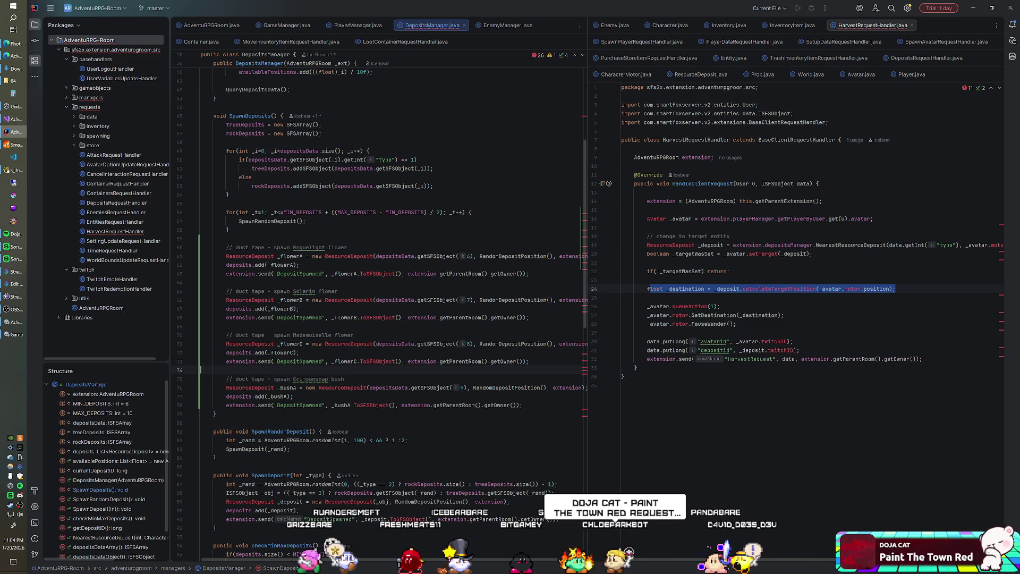
{"action": "key", "text": "alt+Tab"}
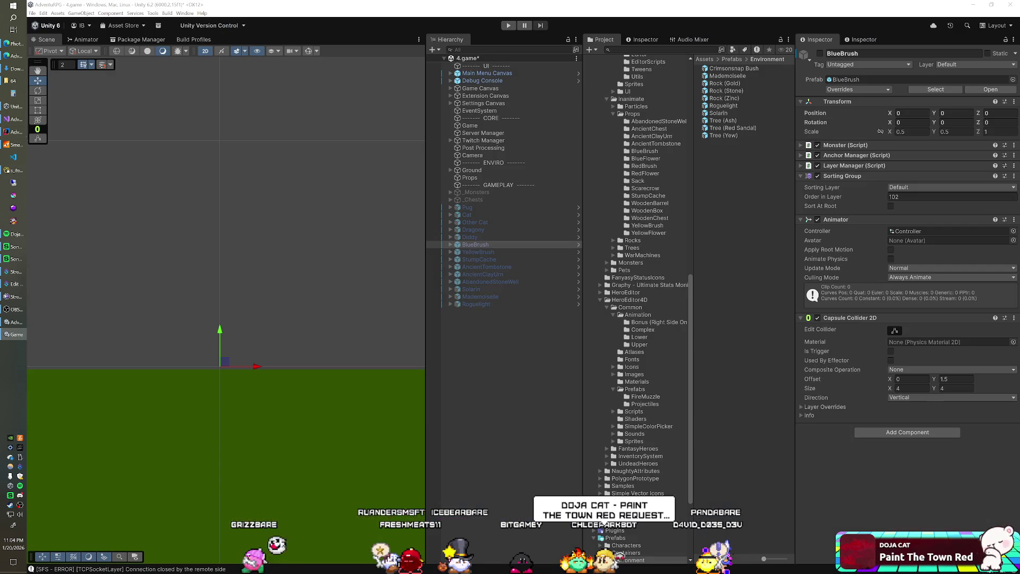
- Run the game until trees, flowers and a rock spawn, then return to the editor
{"action": "left_click", "coordinate": [507, 26]}
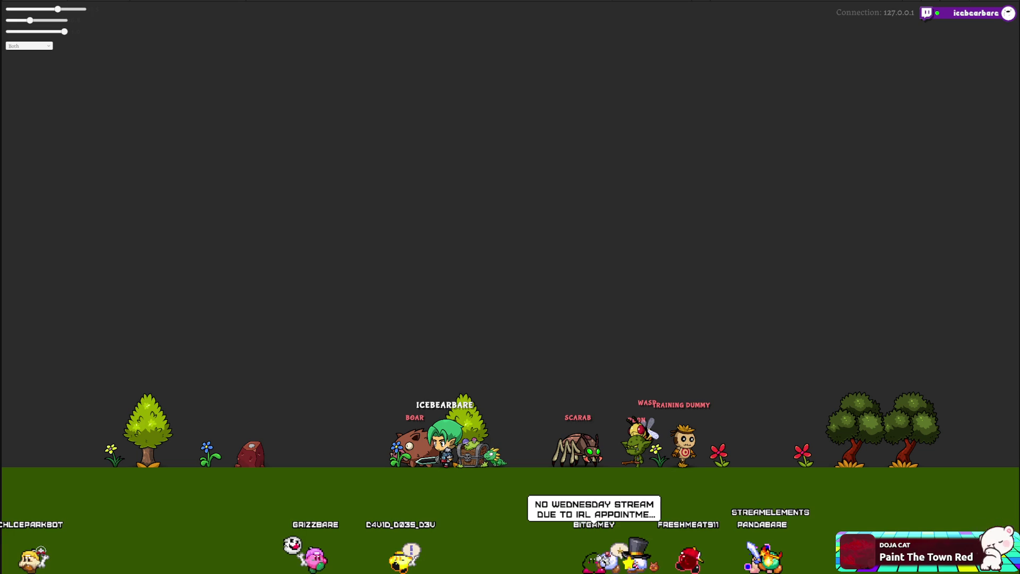
{"action": "key", "text": "alt+Tab"}
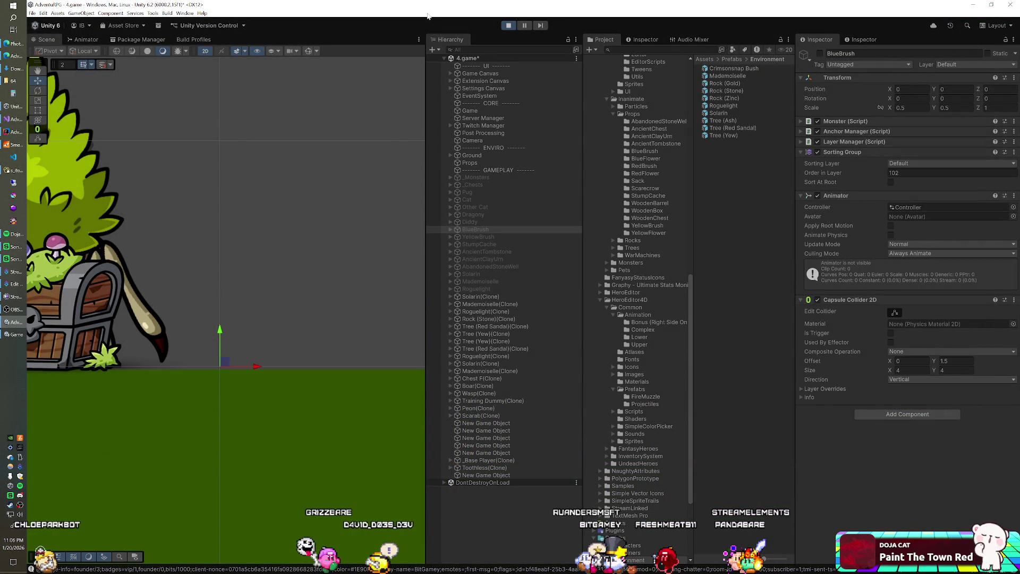
- Select the UI group in the Hierarchy to review the spawned deposit and monster clones
{"action": "left_click", "coordinate": [503, 65]}
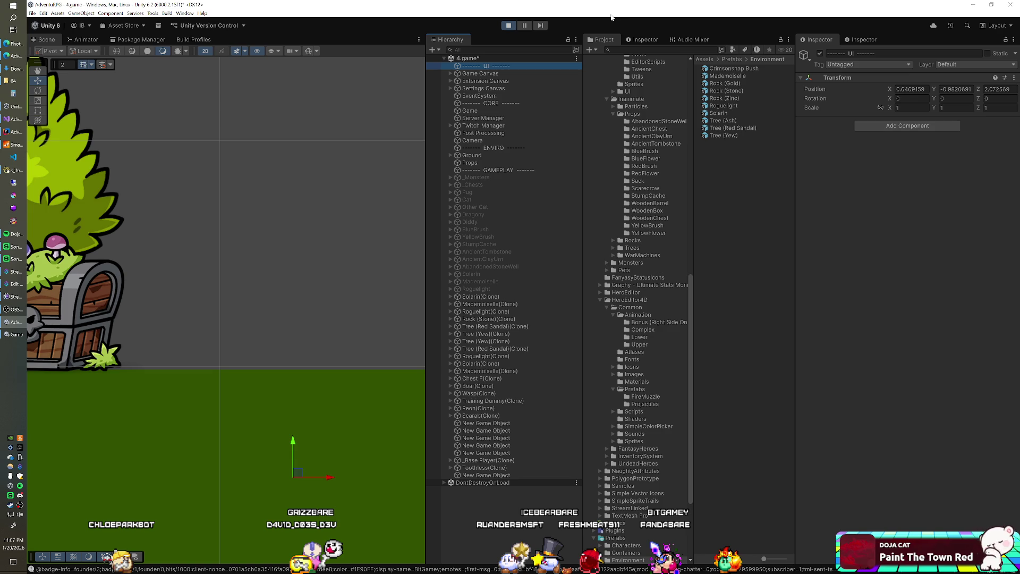
- Search Windows for 'task' and launch Task Manager
{"action": "key", "text": "super"}
{"action": "type", "text": "task"}
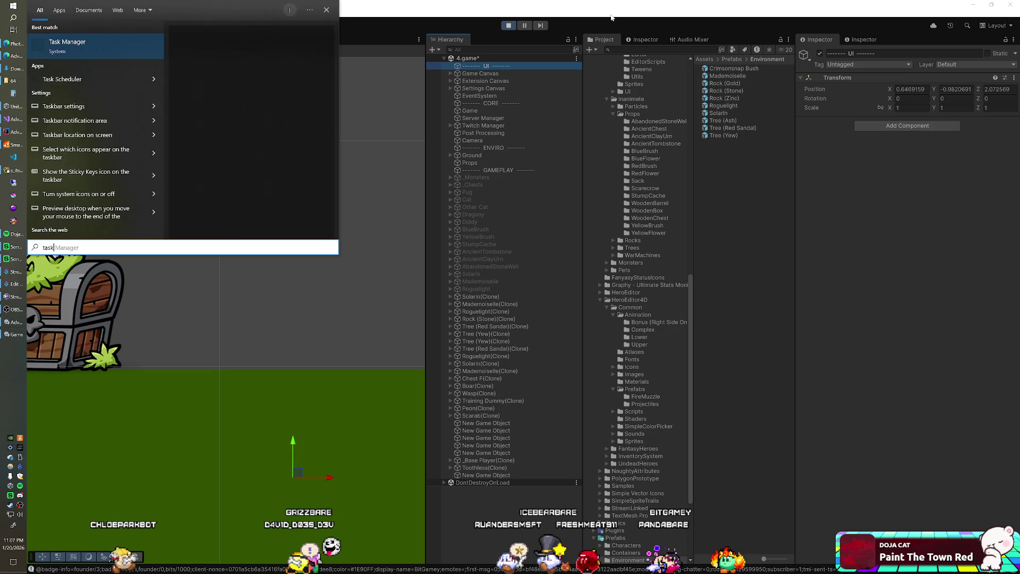
{"action": "key", "text": "Return"}
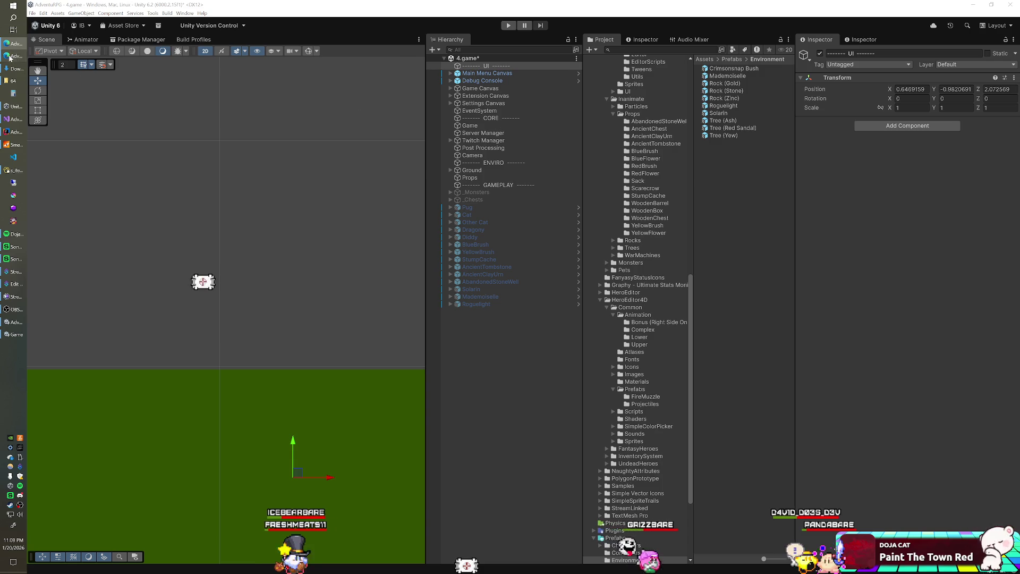
- Close the browser's admin items page and start the Unity game in play mode again
{"action": "key", "text": "alt+Tab"}
{"action": "left_click", "coordinate": [1007, 14]}
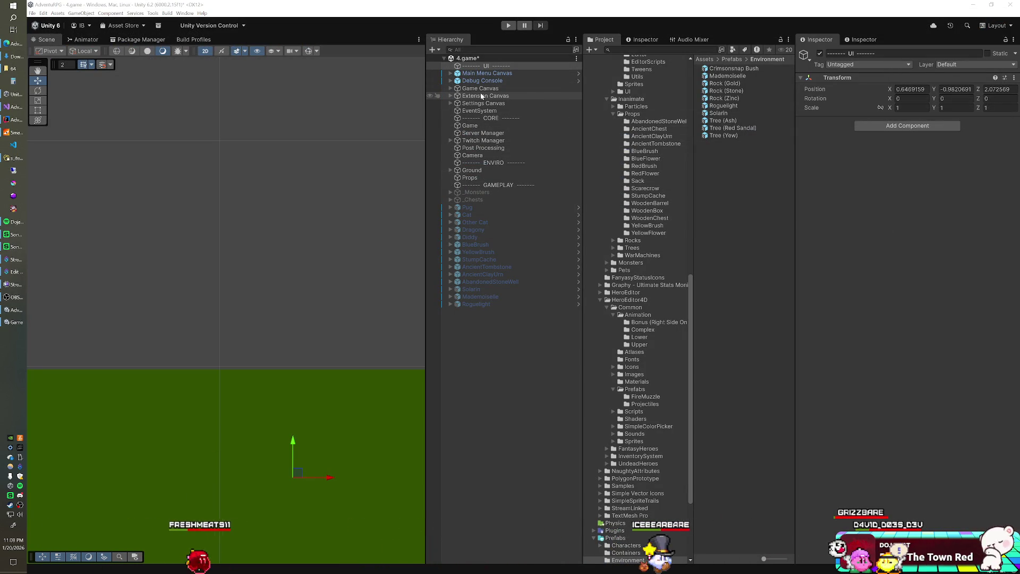
{"action": "left_click", "coordinate": [508, 25]}
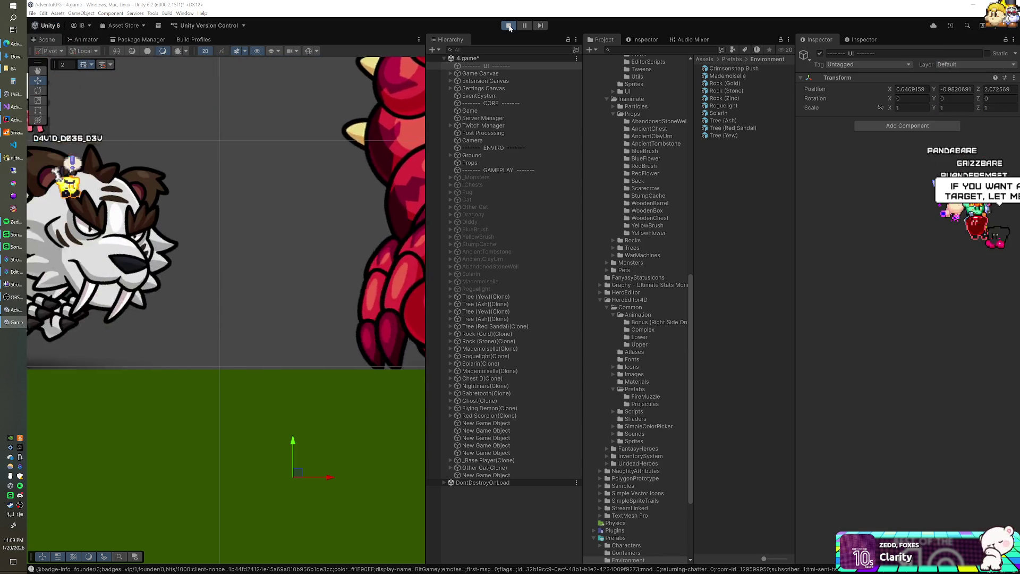
- Exit Play mode from the Unity toolbar, ending the run with spawned trees, rocks and monsters
{"action": "left_click", "coordinate": [509, 26]}
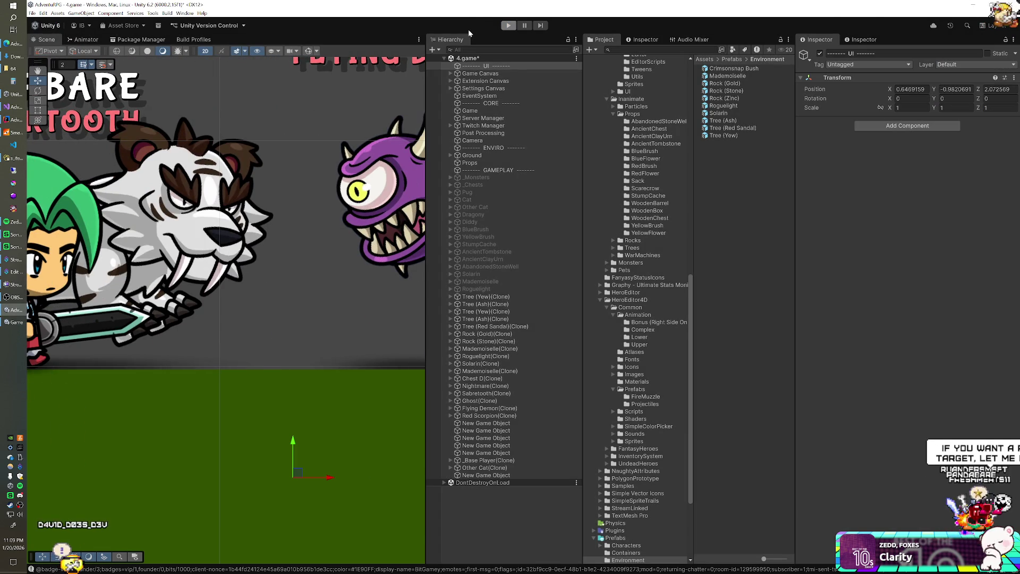